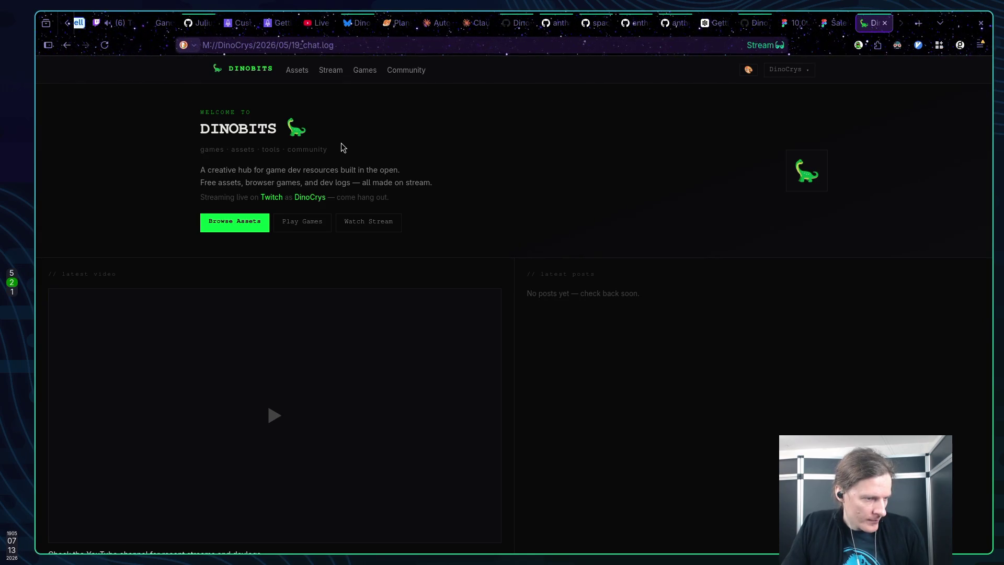
# Ask Claude: 'I need actions for stream started/finished/updated too'
pyautogui.click(447, 27)
pyautogui.scroll(-5, 442, 222)
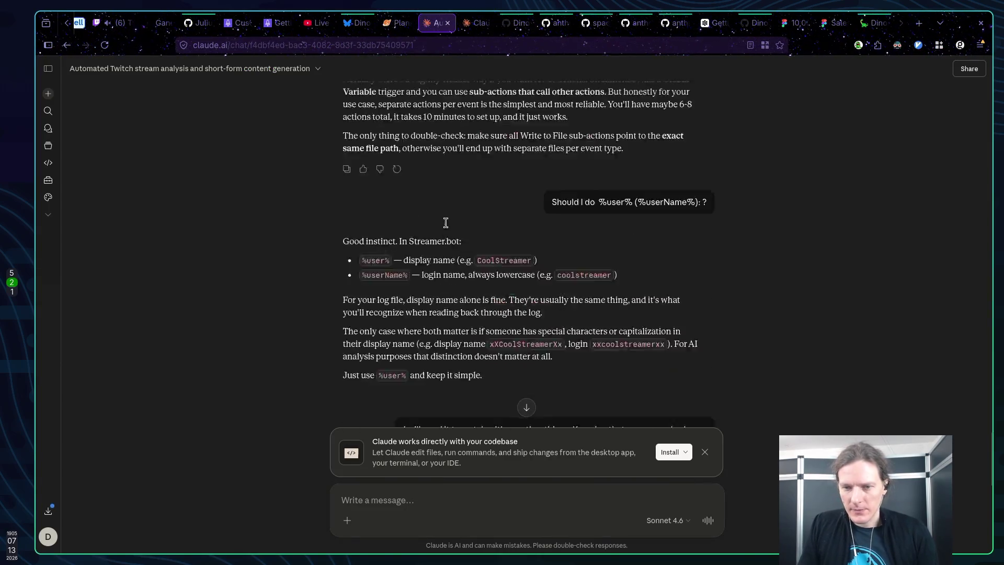
pyautogui.scroll(-10, 446, 222)
pyautogui.click(446, 492)
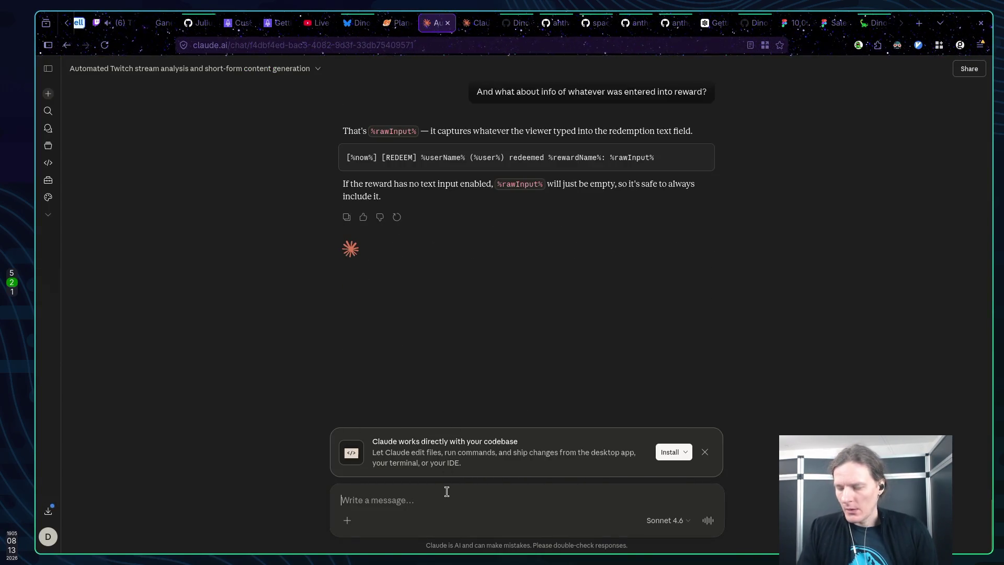
pyautogui.write('I need actions for stream started/finished')
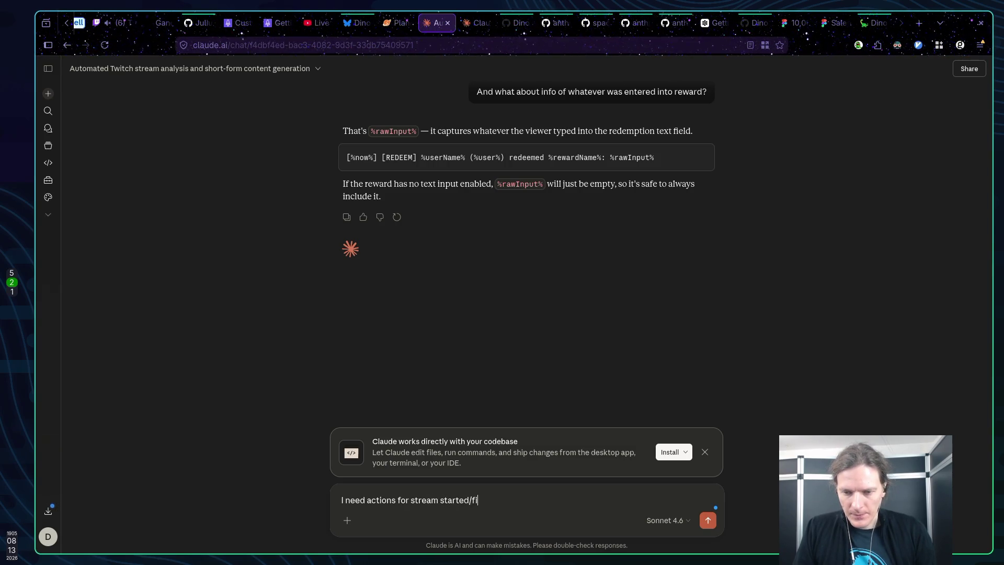
pyautogui.write('/updated too')
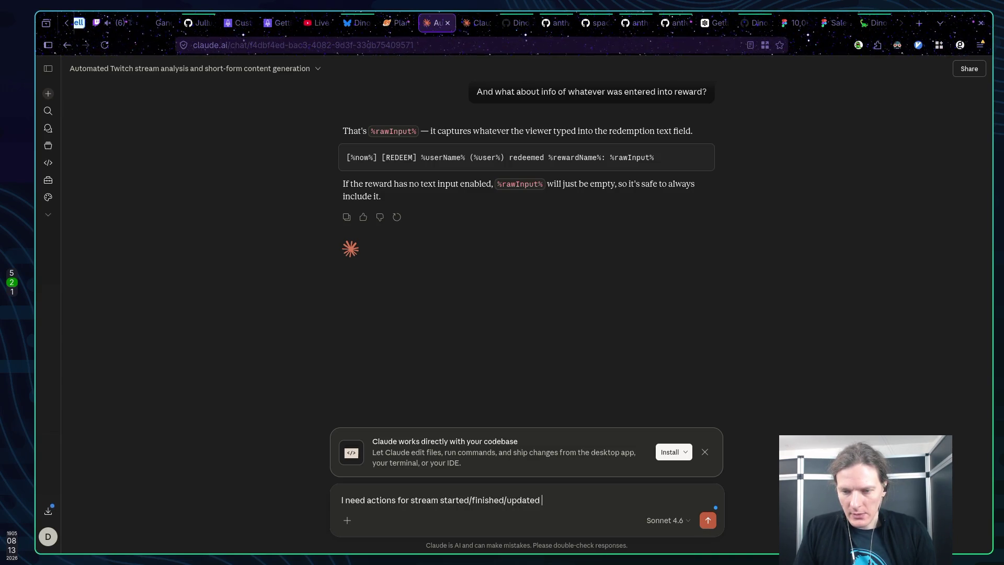
pyautogui.press('Return')
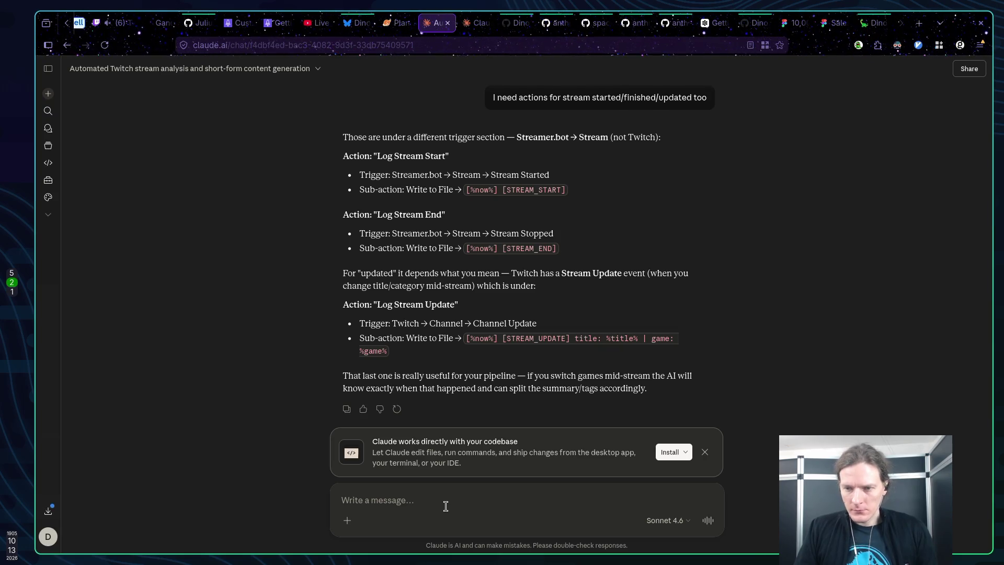
# Draft the follow-up about logging the stream-start message plus its title, fixing typos along the way
pyautogui.write('I')
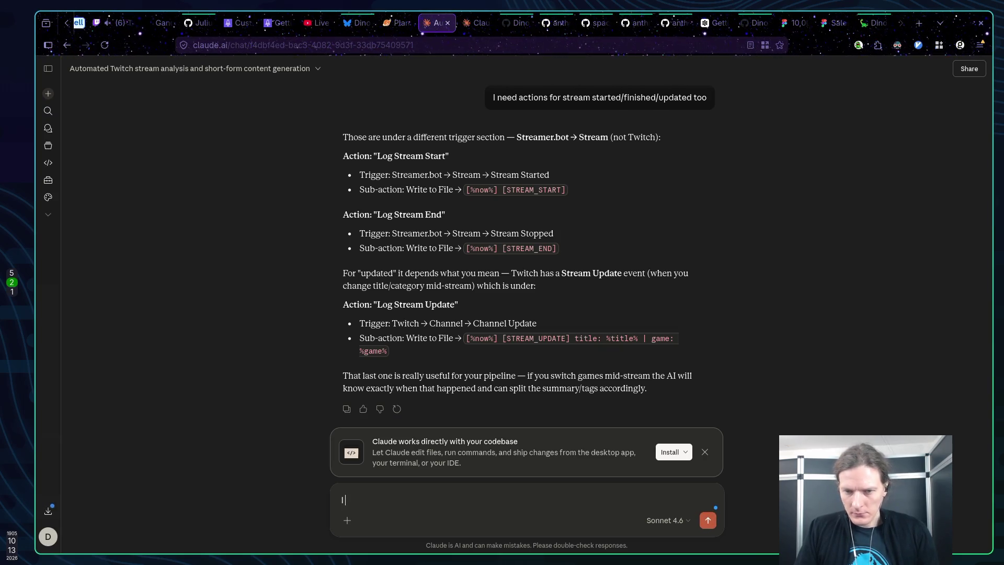
pyautogui.write(' would l')
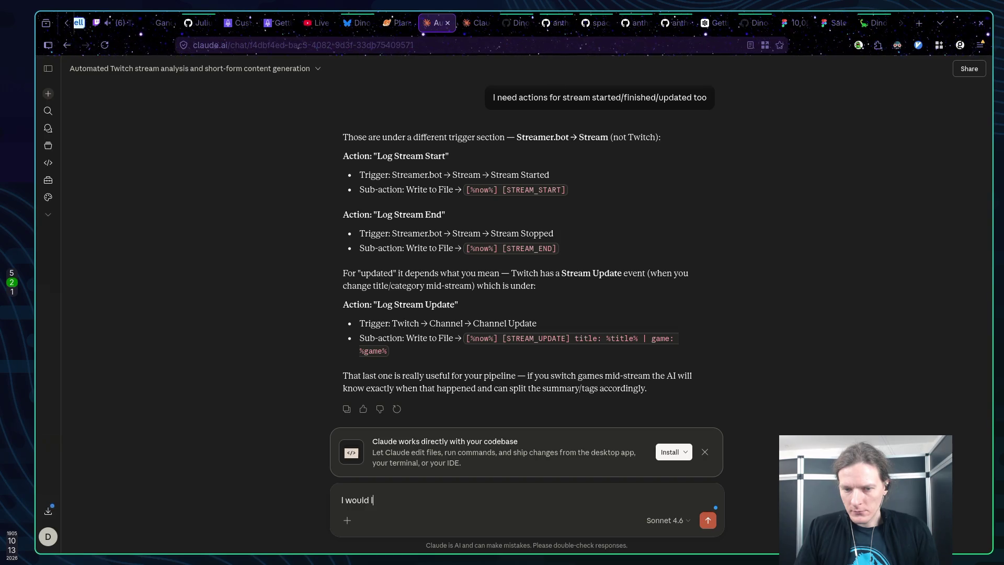
pyautogui.write('ike also to ')
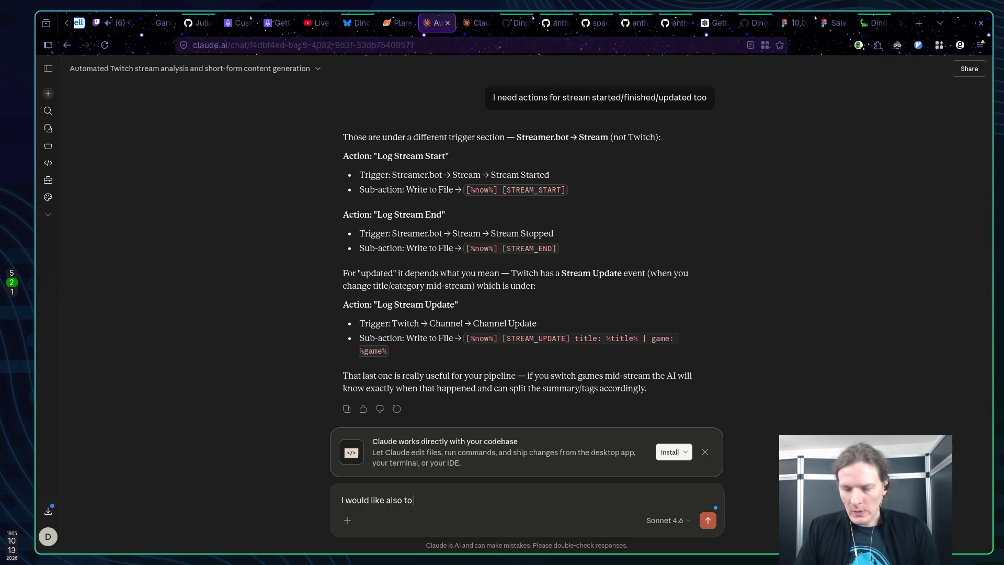
pyautogui.write('log the message and')
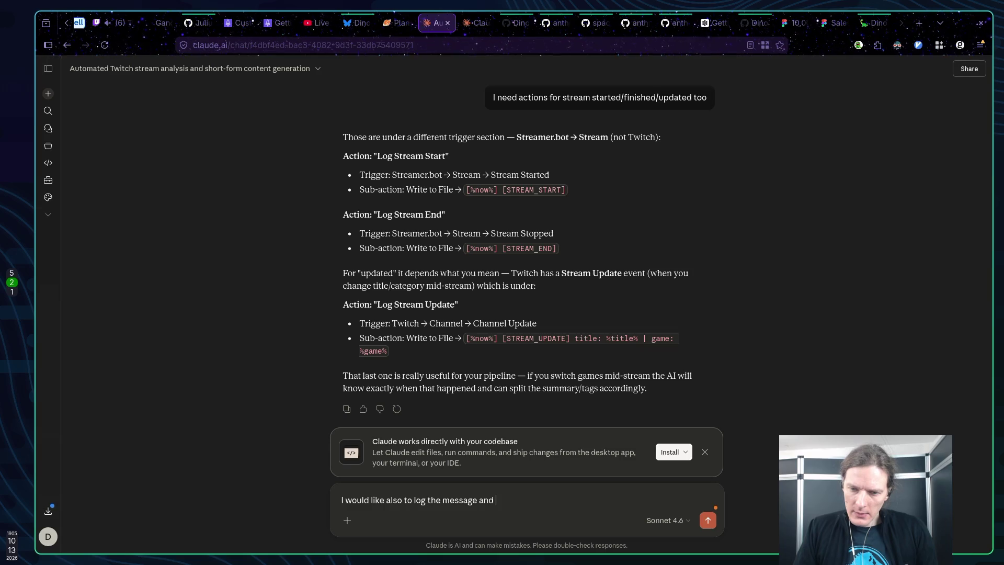
pyautogui.press('BackSpace')
pyautogui.press('BackSpace')
pyautogui.press('BackSpace')
pyautogui.write('s')
pyautogui.press('BackSpace')
pyautogui.write('m')
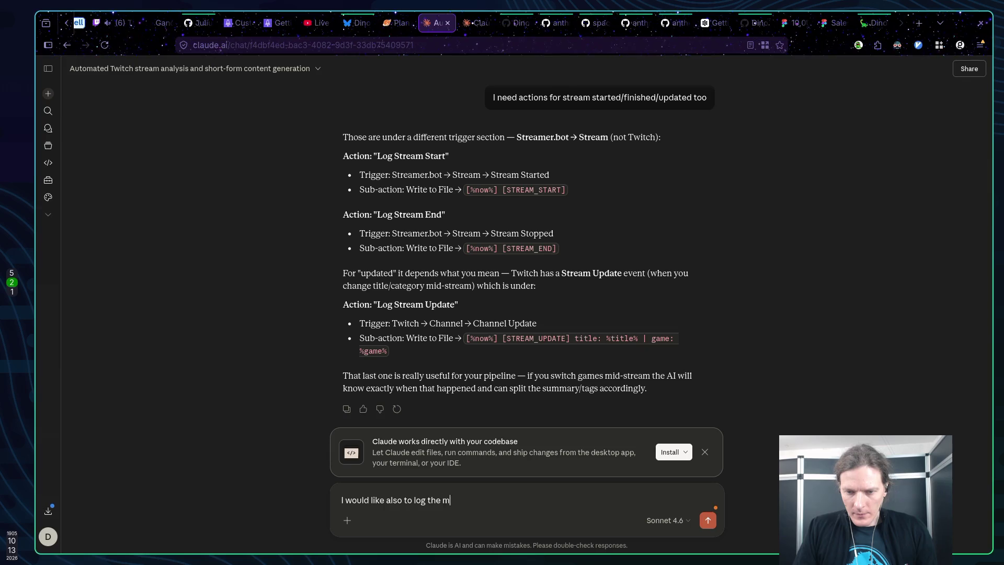
pyautogui.write('esage with ')
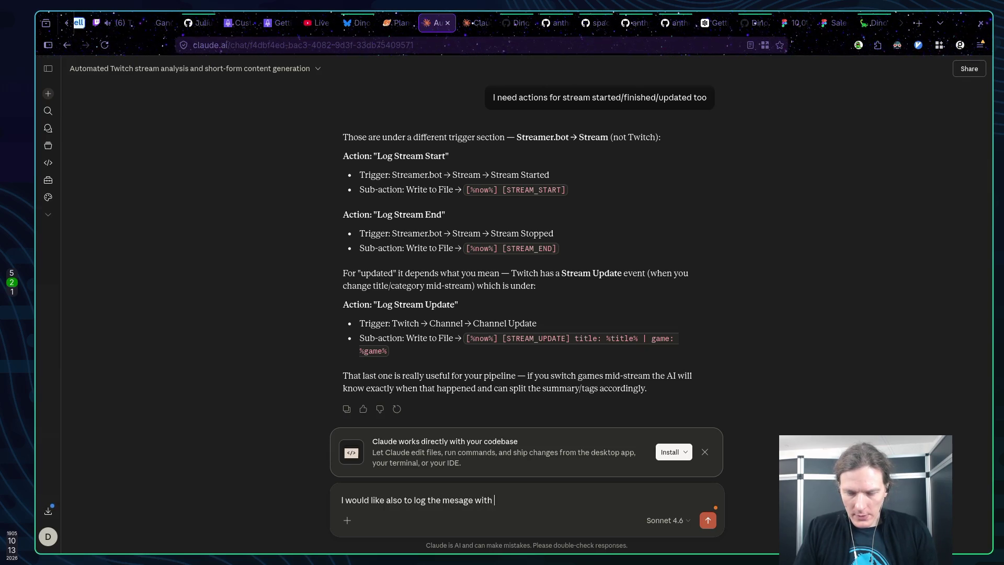
pyautogui.write('what stra')
pyautogui.write('am has started and also ')
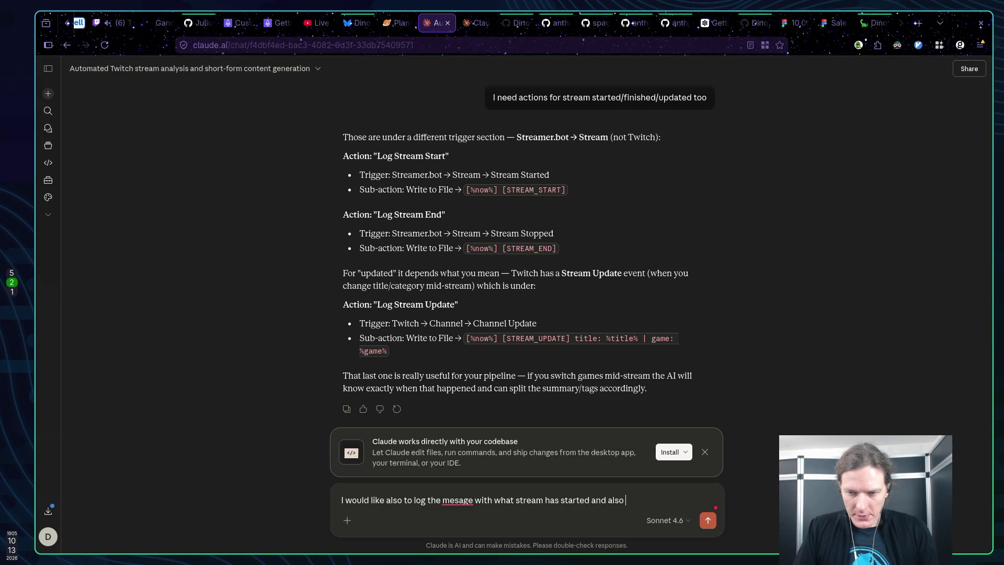
pyautogui.write('title +')
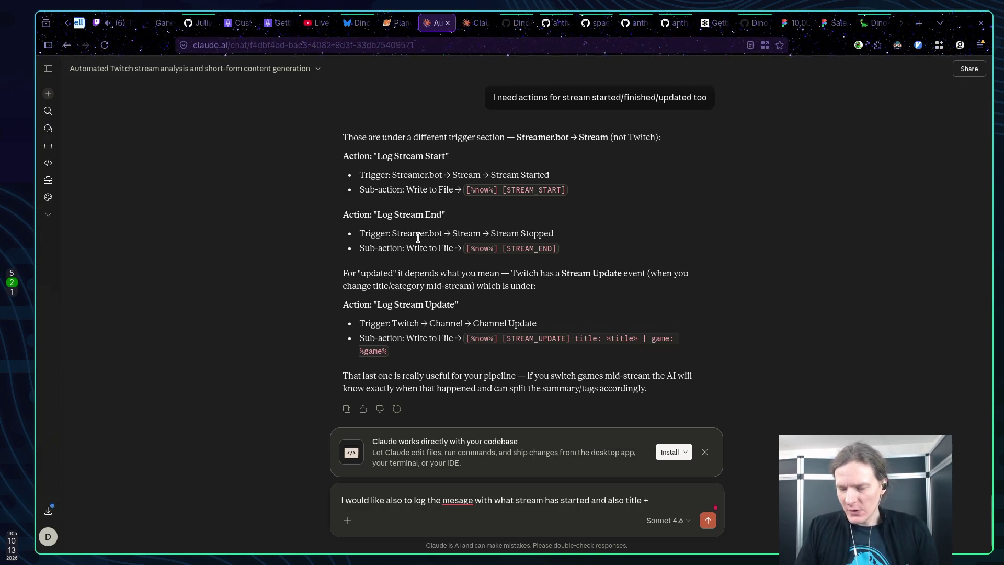
# Check the stream's title and category in Edit Stream Info, then add 'category' to the Claude draft
pyautogui.click(125, 23)
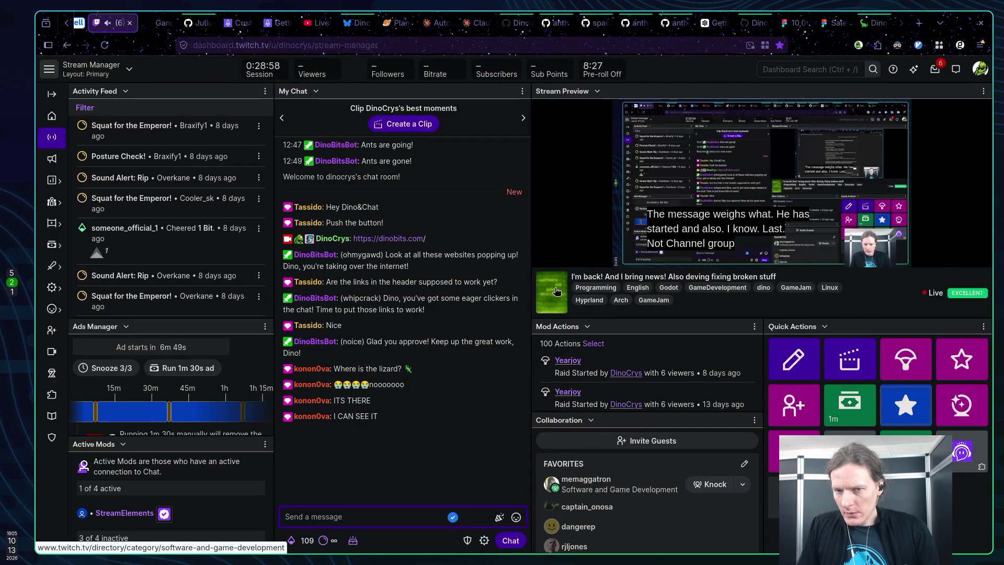
pyautogui.click(805, 354)
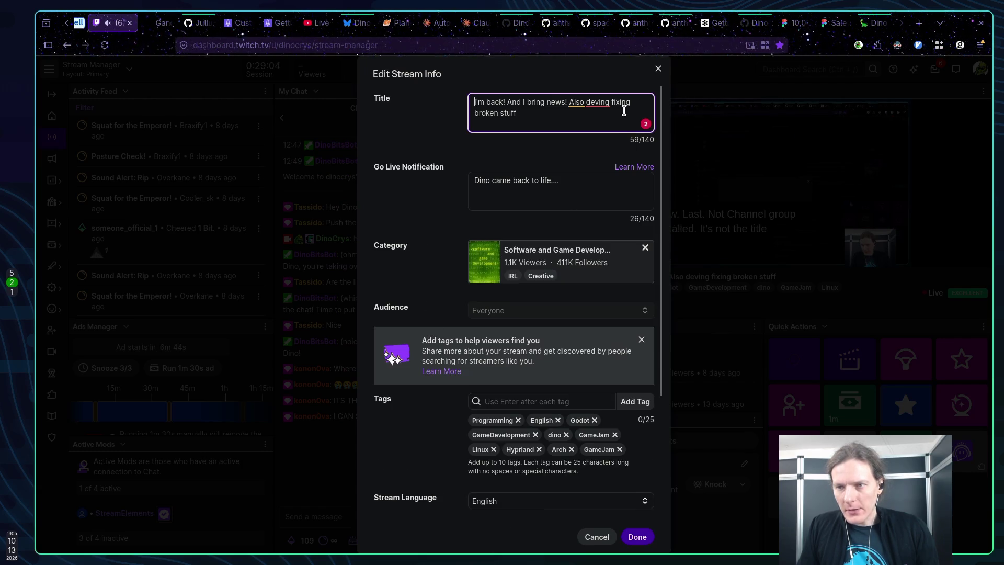
pyautogui.click(658, 69)
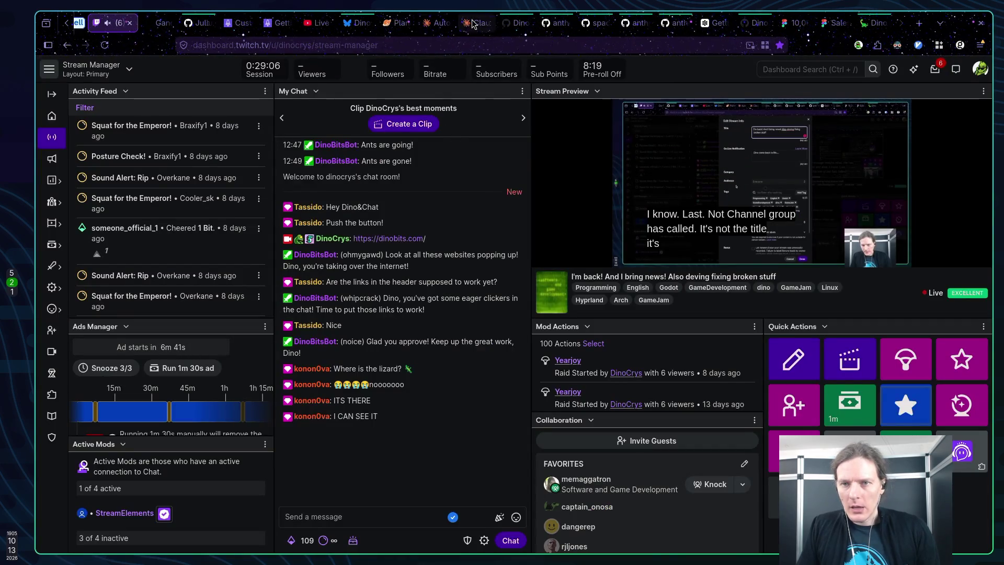
pyautogui.hotkey('ctrl', 'Tab')
pyautogui.hotkey('ctrl', 'Tab')
pyautogui.write('category')
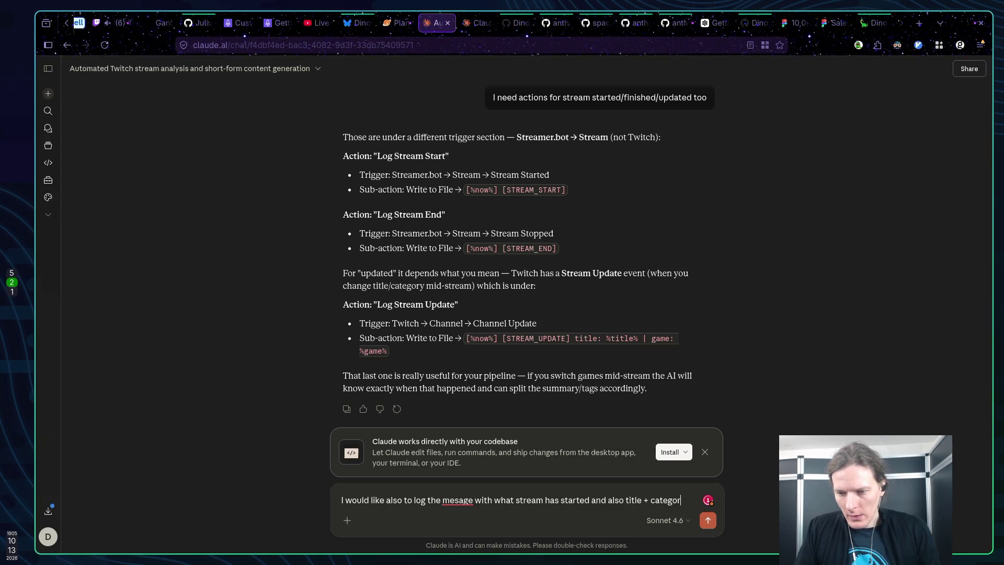
# Send the follow-up asking to log the stream title and category when the stream starts
pyautogui.press('Return')
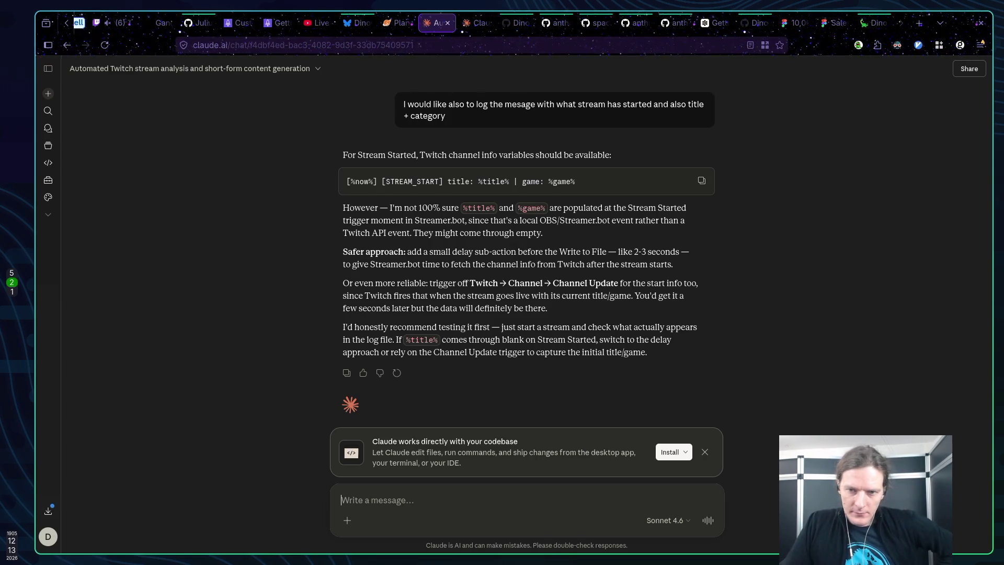
# Reread Claude's earlier stream-action reply, then move to the Dinobits website tab
pyautogui.scroll(5, 622, 198)
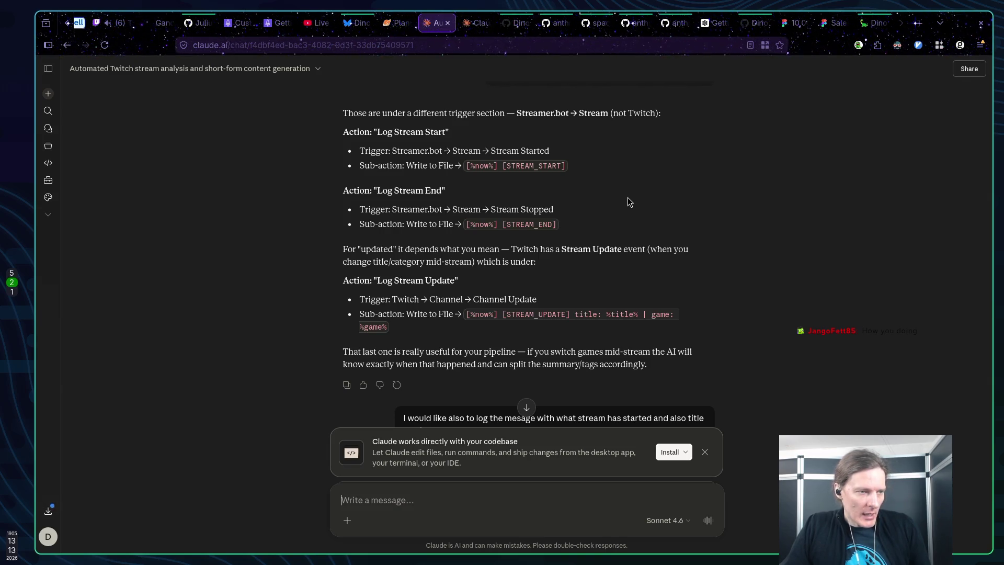
pyautogui.click(872, 24)
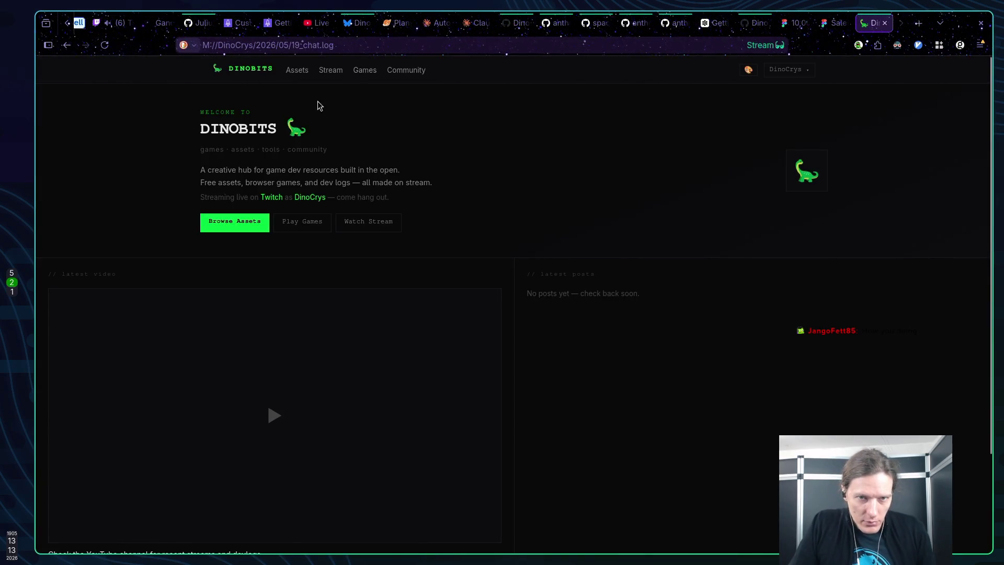
# Reload dinobits.com and try the Light site theme before returning to the dark theme
pyautogui.press('F5')
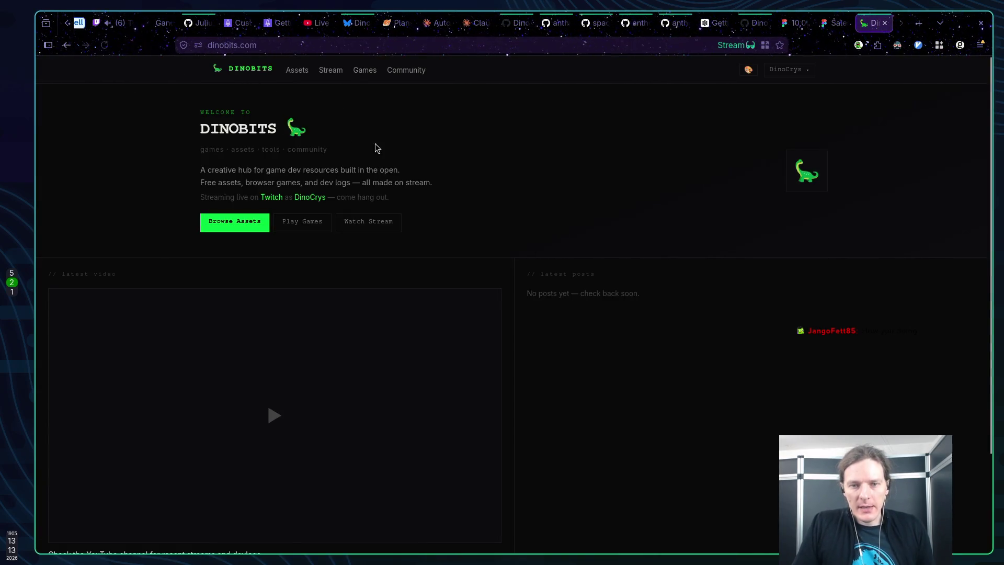
pyautogui.click(796, 71)
pyautogui.click(748, 70)
pyautogui.click(730, 102)
pyautogui.click(748, 70)
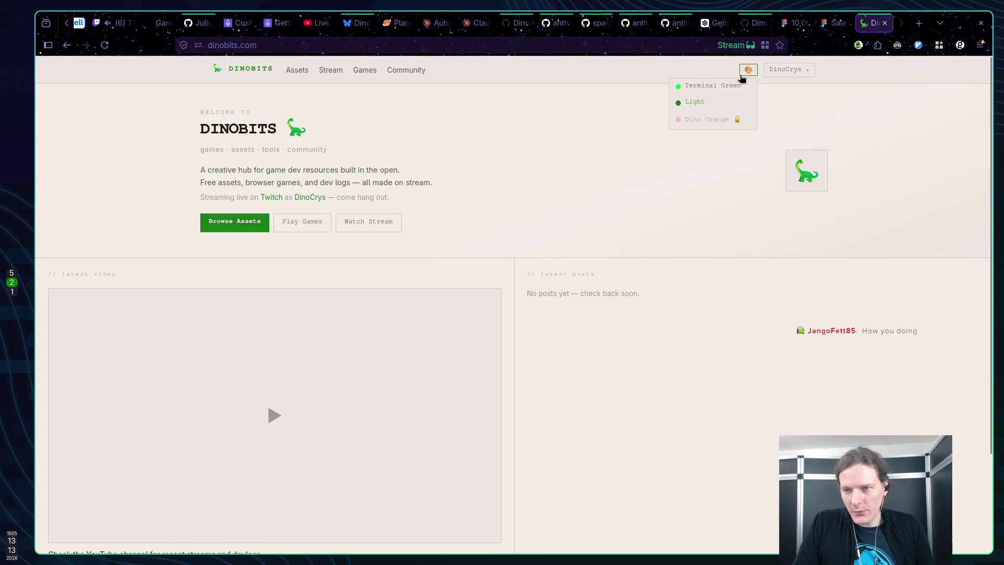
pyautogui.click(714, 98)
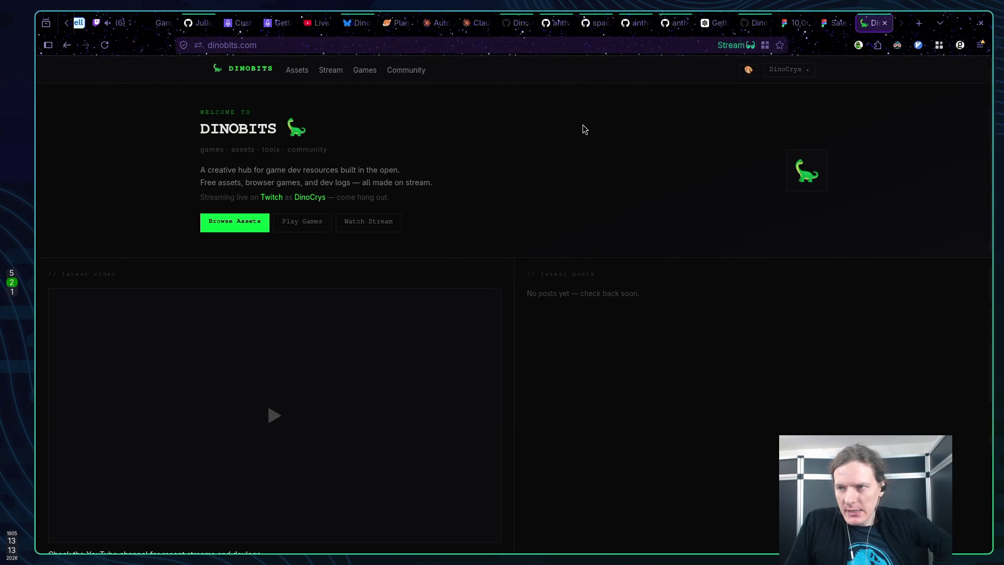
# Enable Dark Reader filtering for dinobits.com and try the warm brown site theme
pyautogui.click(897, 45)
pyautogui.click(812, 87)
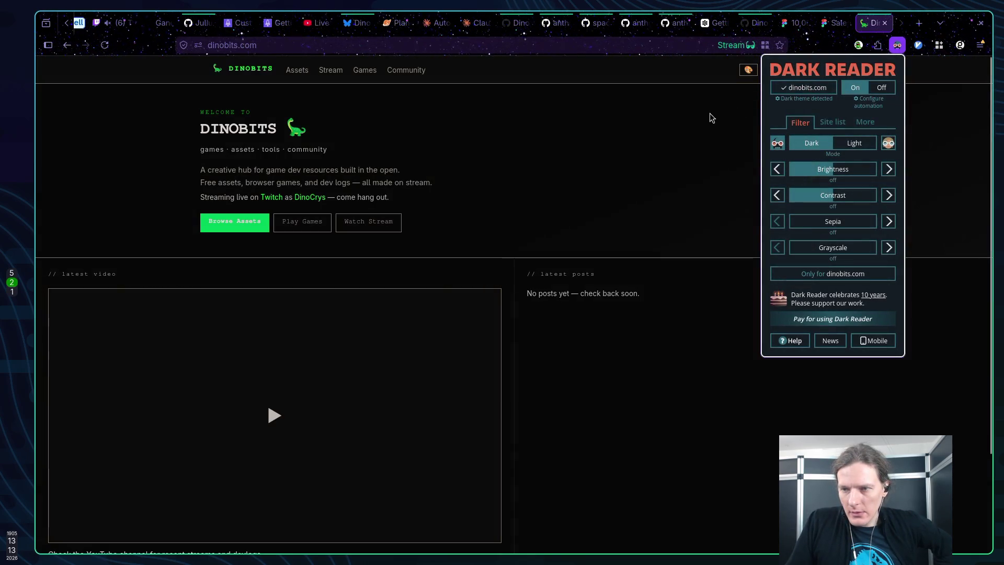
pyautogui.click(648, 143)
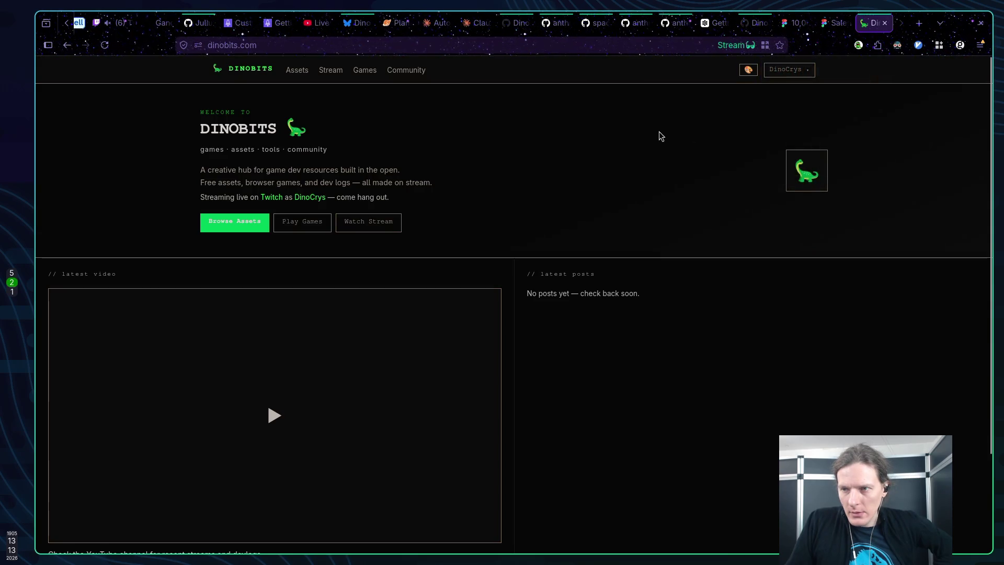
pyautogui.click(748, 70)
pyautogui.click(734, 104)
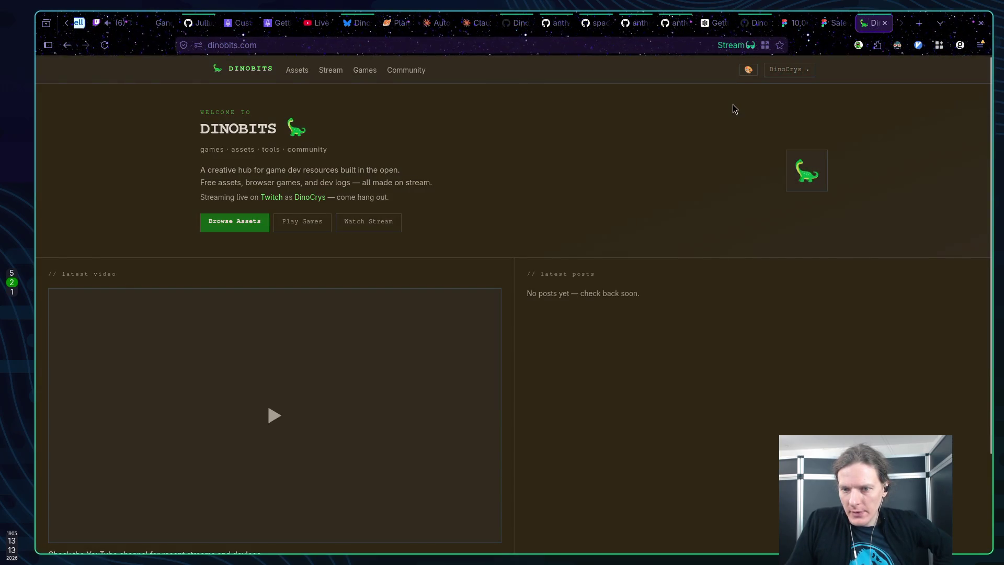
pyautogui.click(748, 70)
pyautogui.click(578, 107)
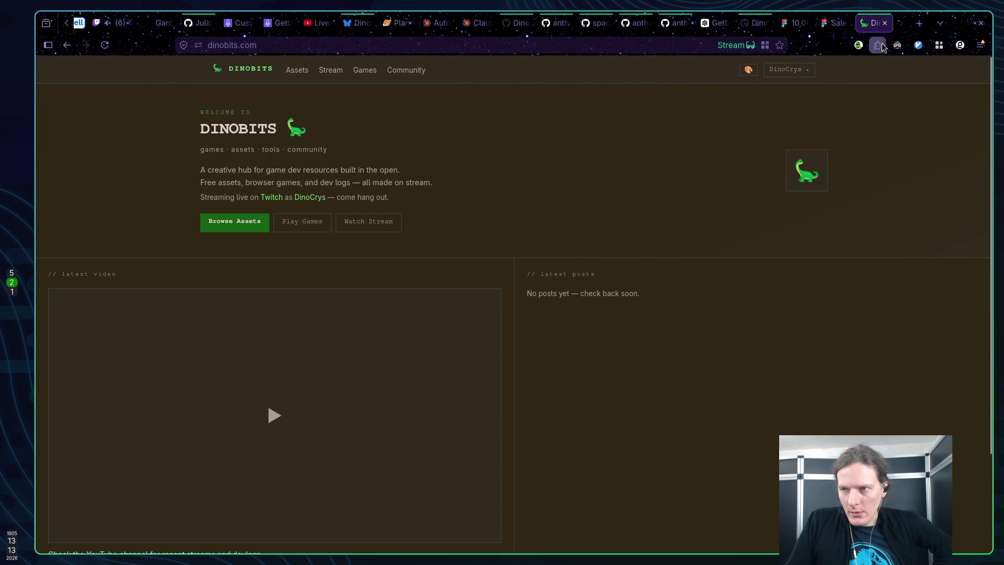
# Restore the Terminal Green theme and turn Dark Reader off for dinobits.com
pyautogui.click(898, 45)
pyautogui.click(882, 88)
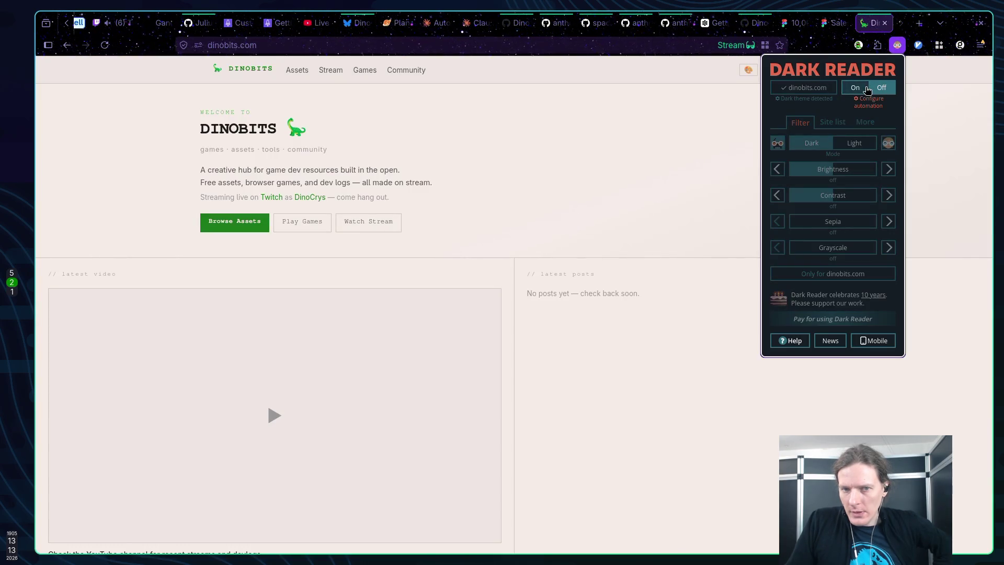
pyautogui.click(855, 88)
pyautogui.click(649, 99)
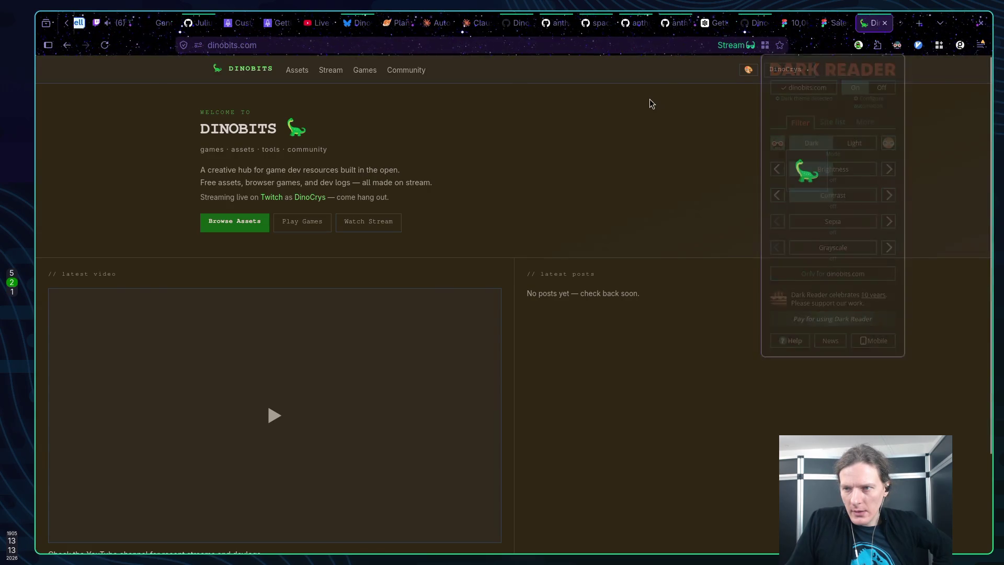
pyautogui.click(749, 69)
pyautogui.click(726, 95)
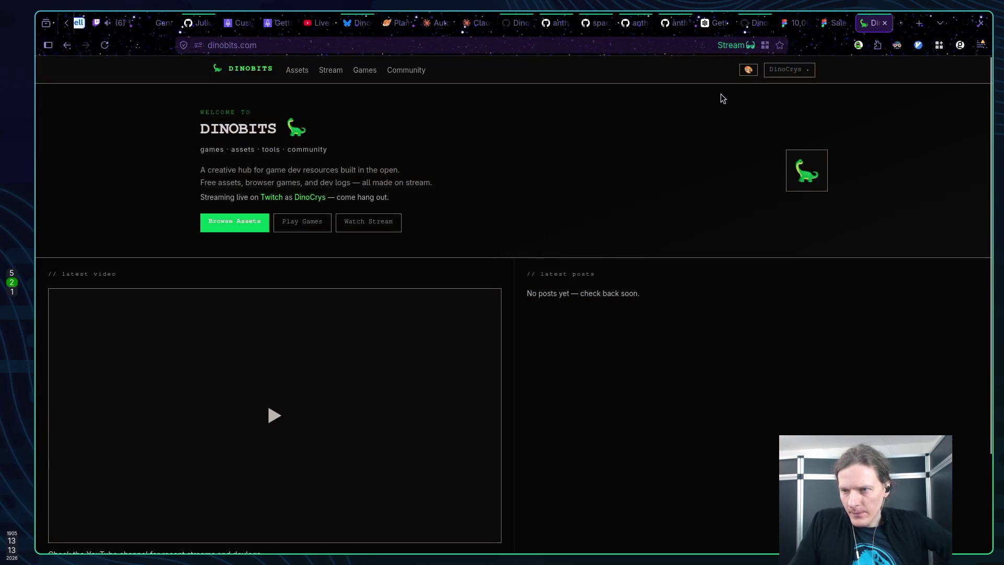
pyautogui.click(897, 46)
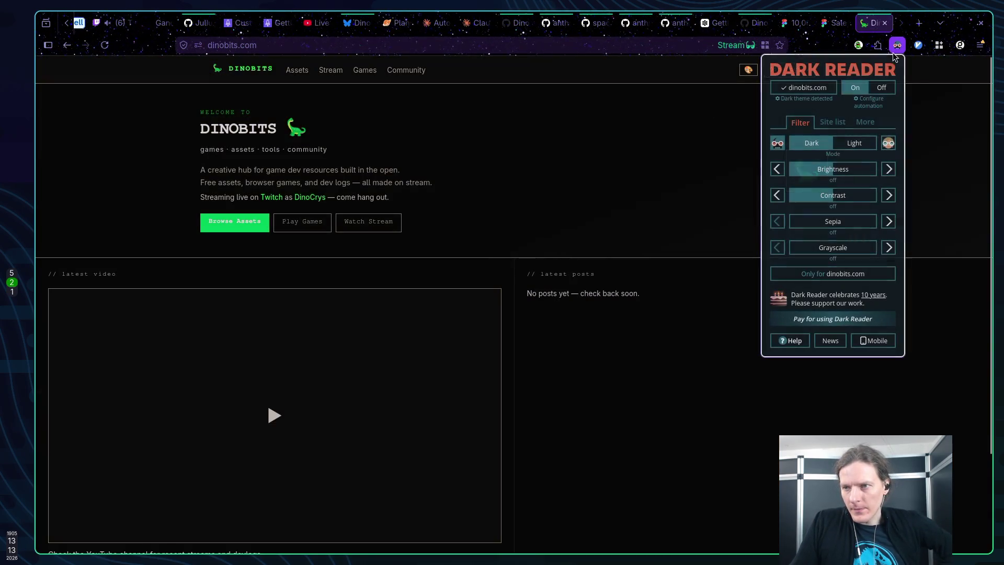
pyautogui.click(811, 89)
pyautogui.click(882, 88)
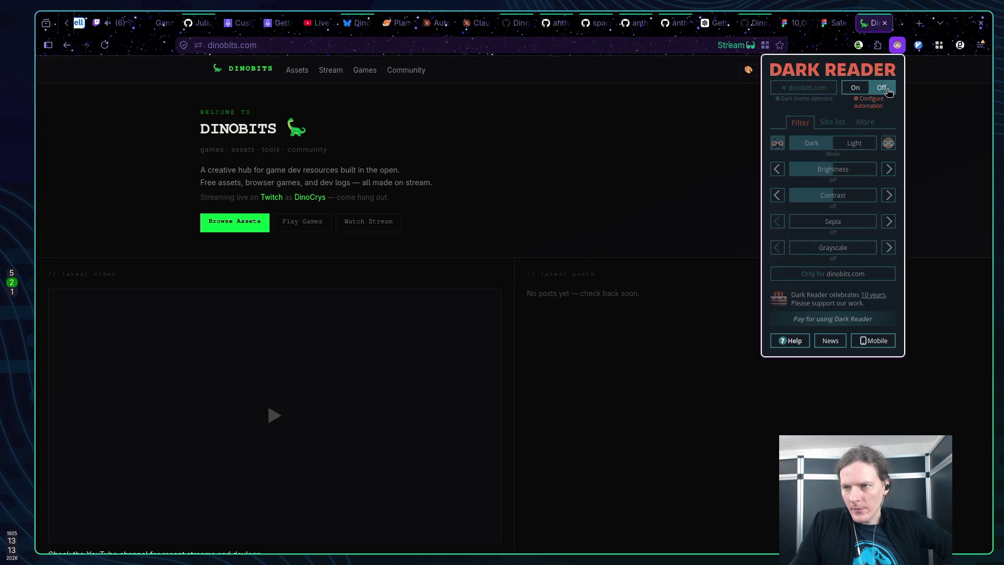
pyautogui.click(752, 125)
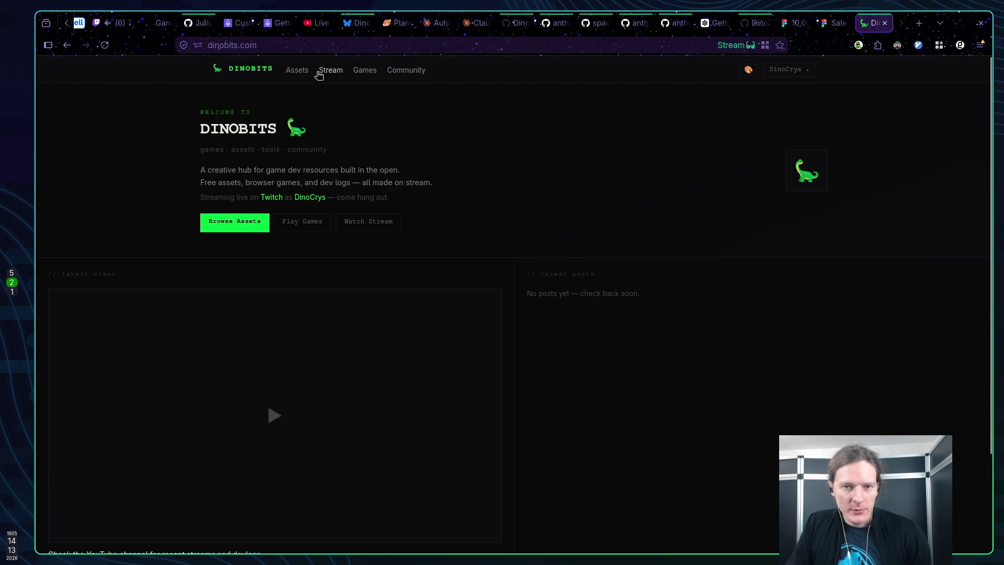
# Glance at the account options, then go to the dinobits.com Assets page
pyautogui.click(786, 69)
pyautogui.click(519, 124)
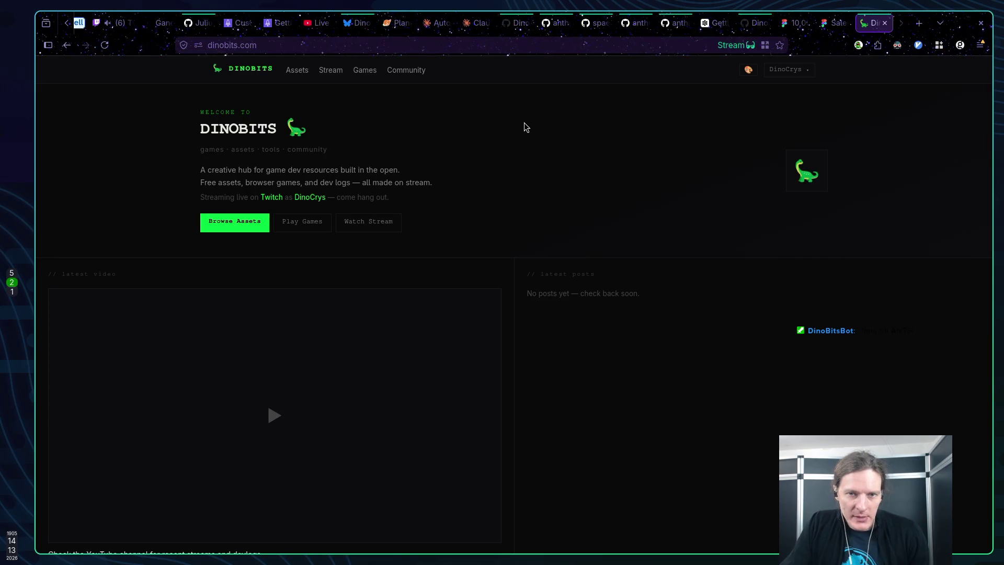
pyautogui.click(300, 71)
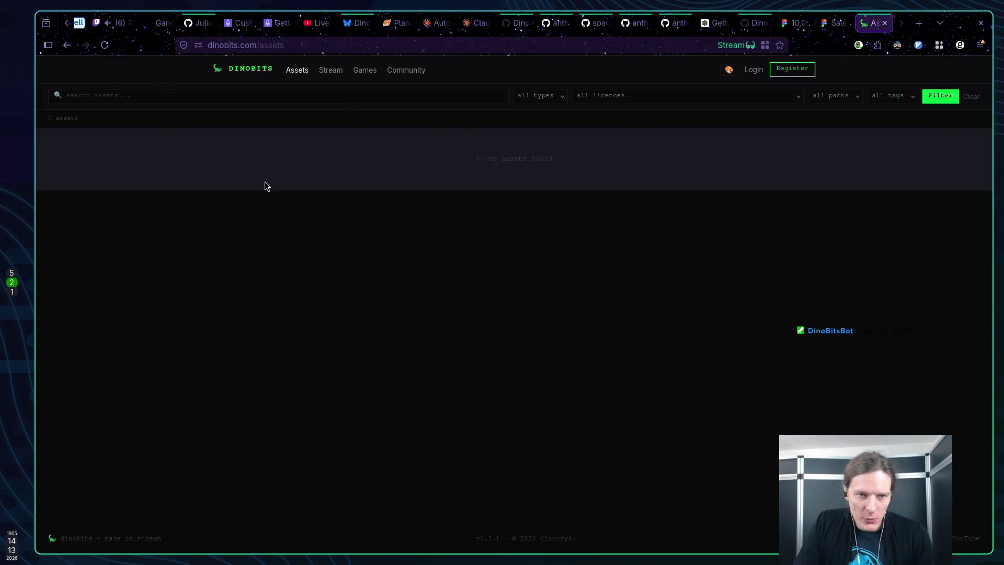
# Go back to the dinobits.com home page via the DINOBITS logo
pyautogui.click(236, 70)
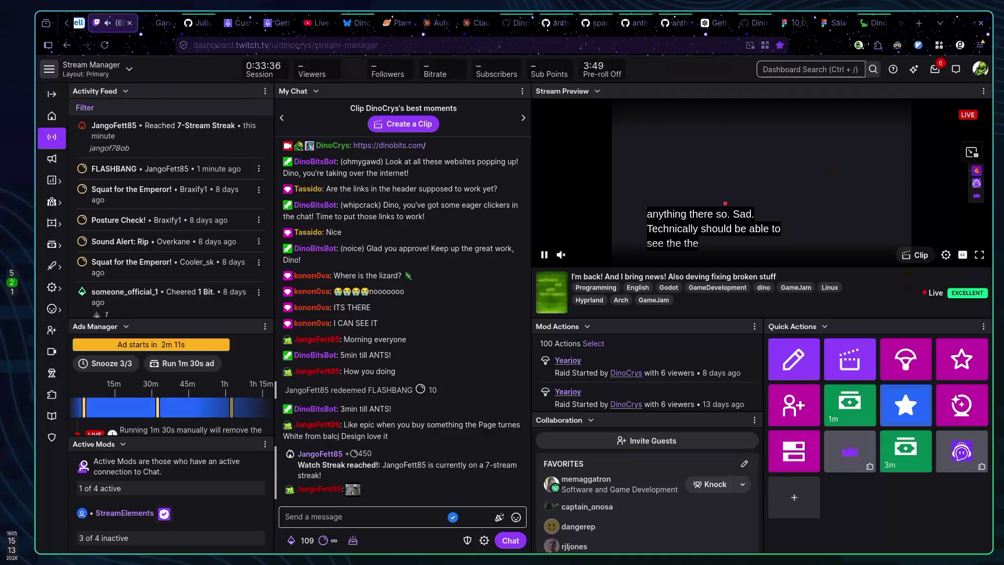
# Reload the Twitch dashboard, then switch to the workspace with the hyprland.conf editor
pyautogui.click(104, 44)
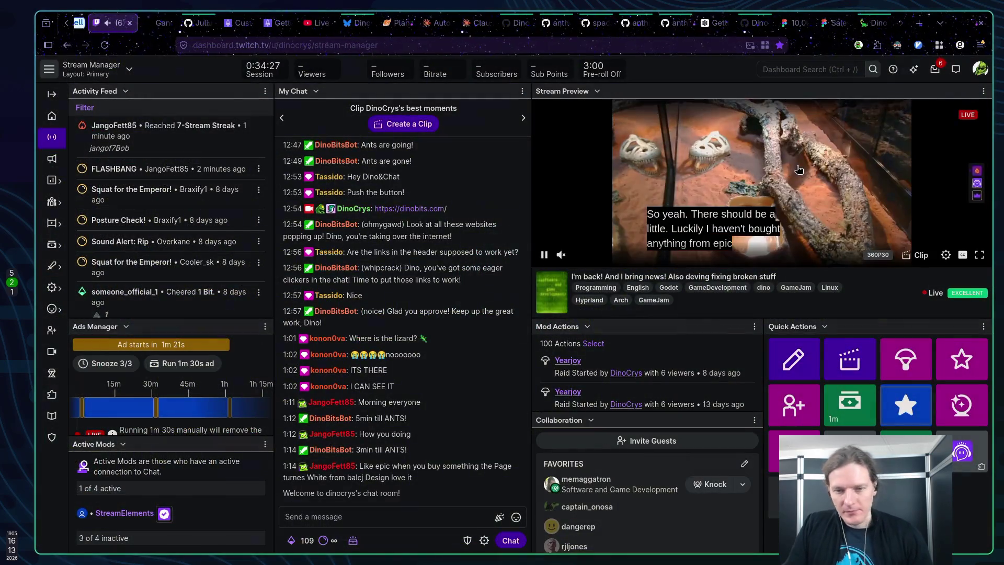
pyautogui.press('super+1')
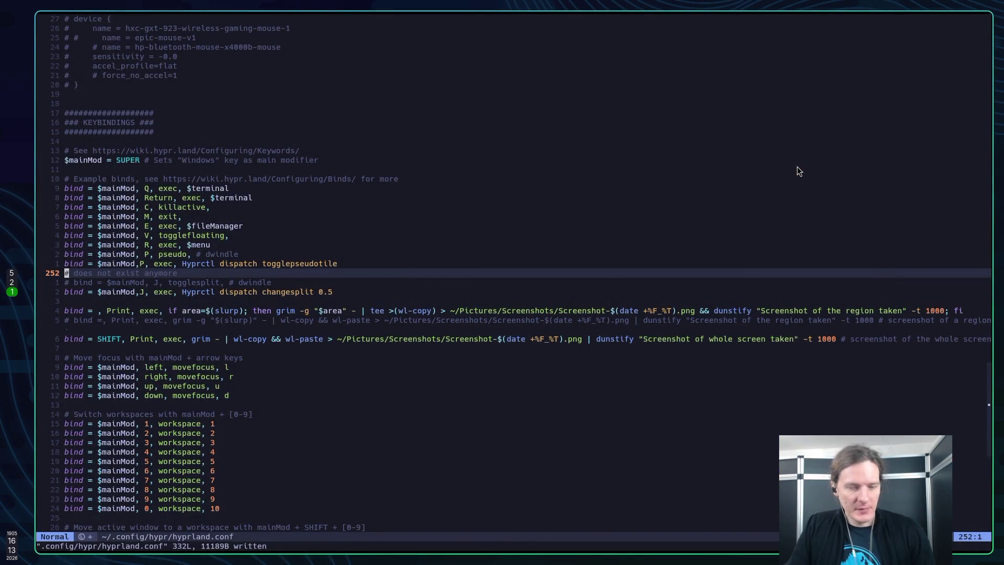
# Return to the browser and open the 'Automated Twitch stream analysis' Claude chat
pyautogui.press('super+2')
pyautogui.click(476, 22)
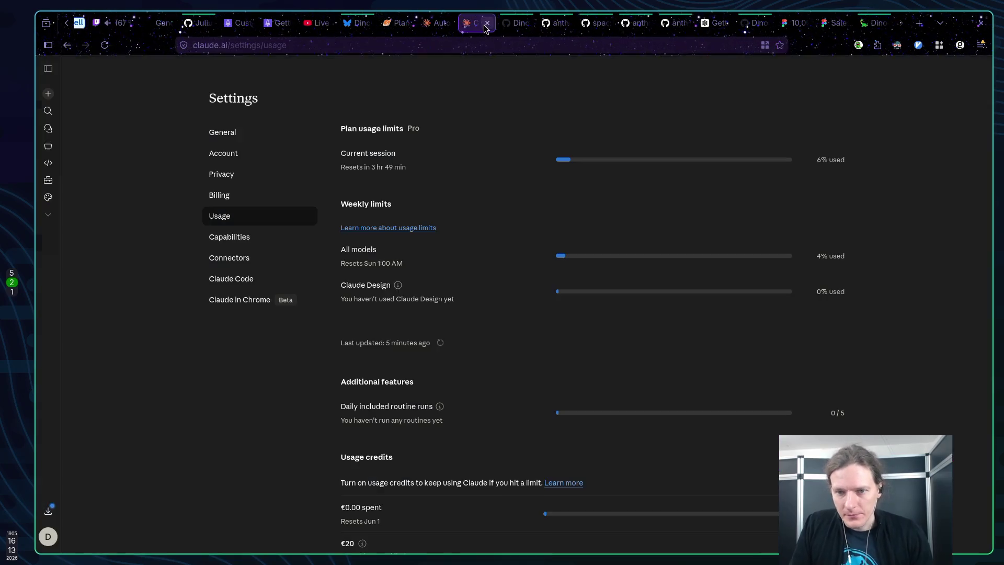
pyautogui.click(432, 25)
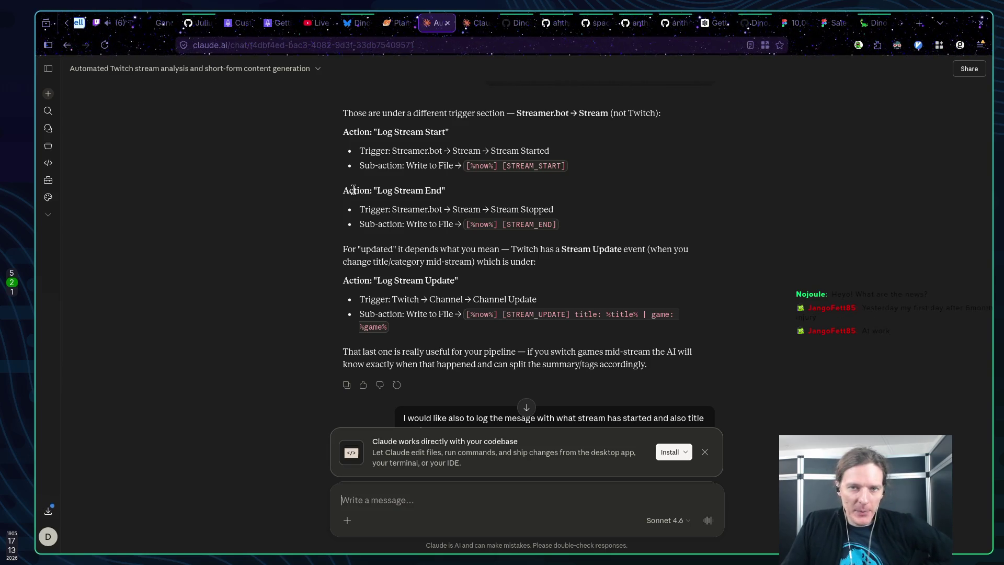
# Switch from Claude back to the Twitch Stream Manager dashboard
pyautogui.click(124, 23)
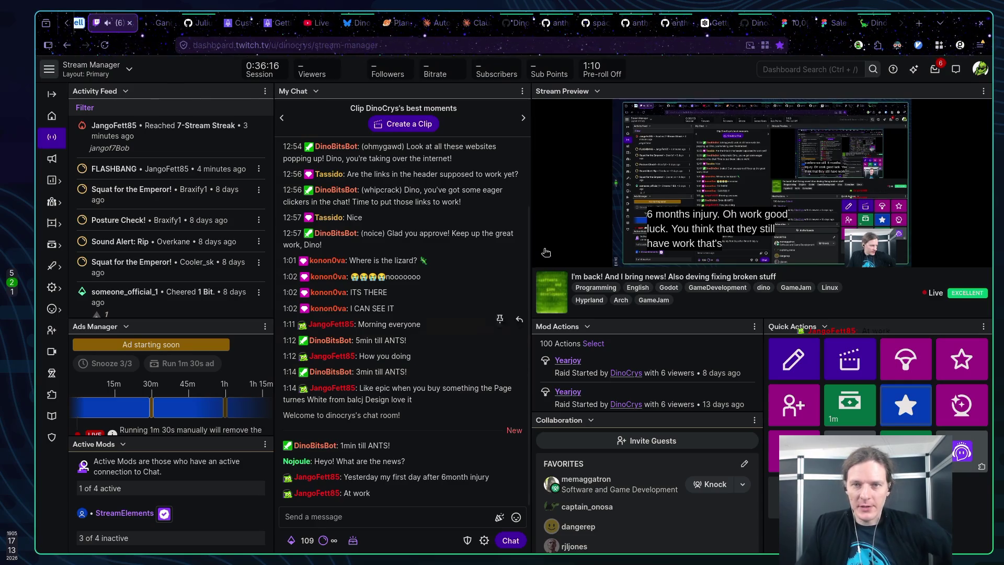
pyautogui.click(356, 24)
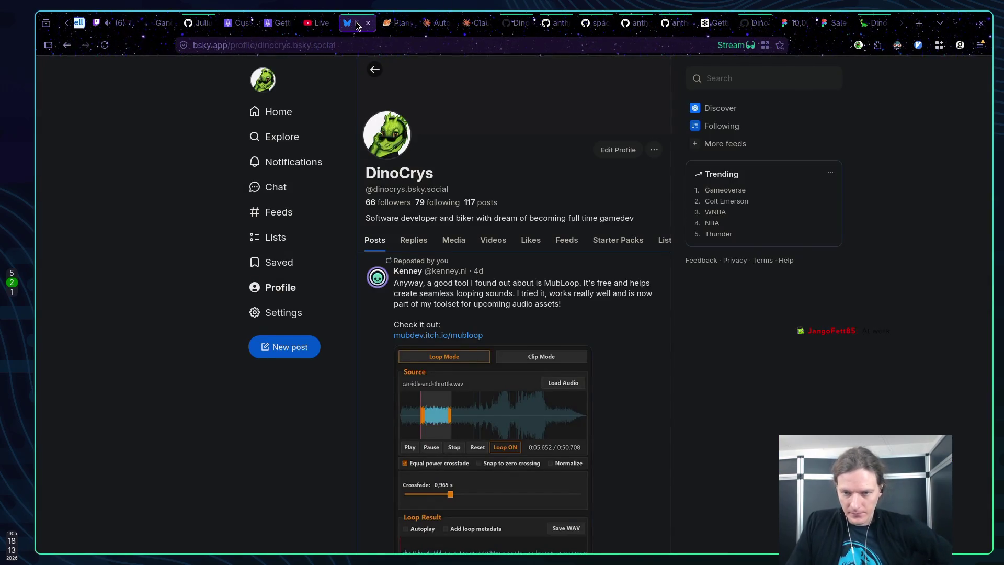
pyautogui.scroll(-4, 426, 264)
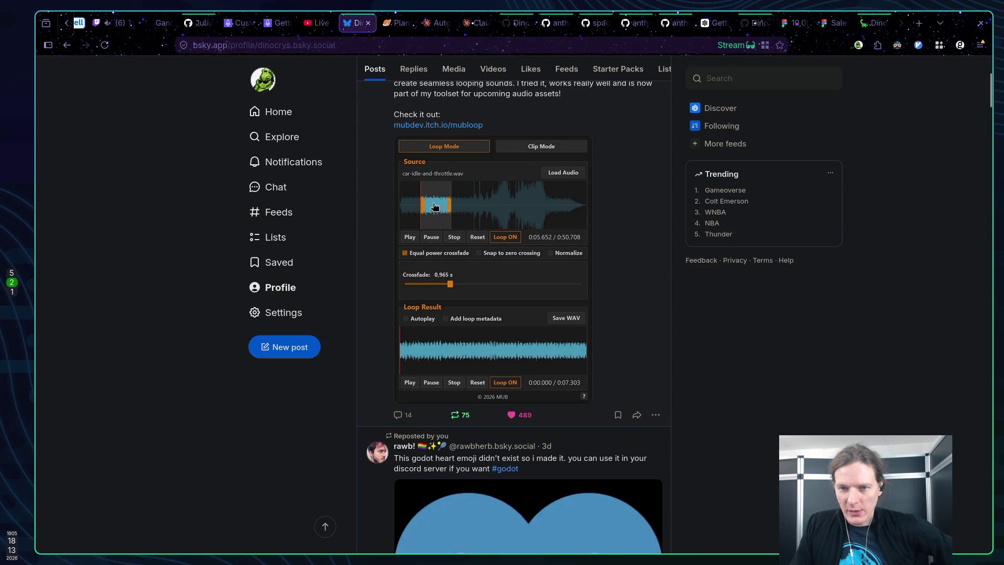
pyautogui.scroll(-5, 601, 246)
pyautogui.scroll(7, 601, 246)
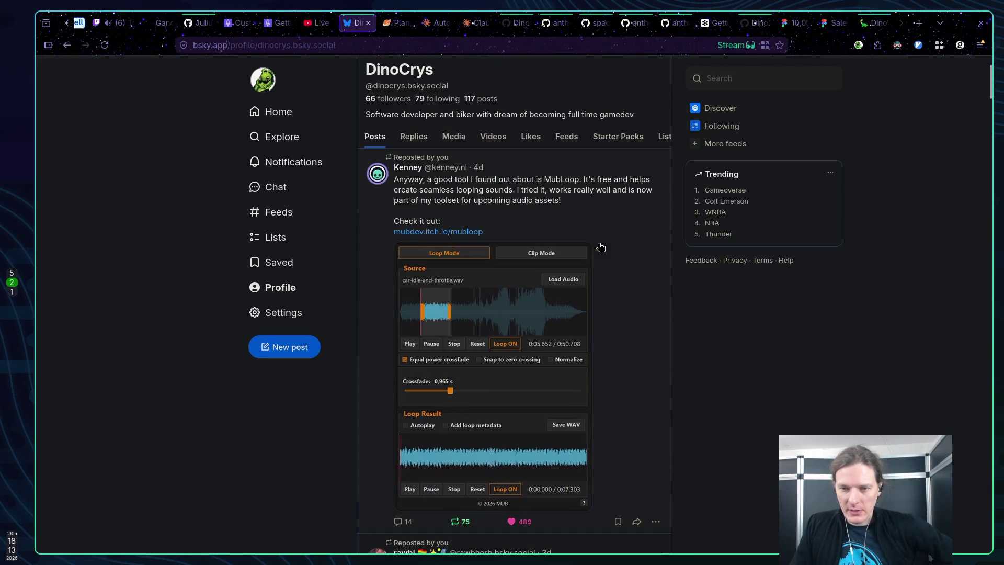
pyautogui.click(269, 111)
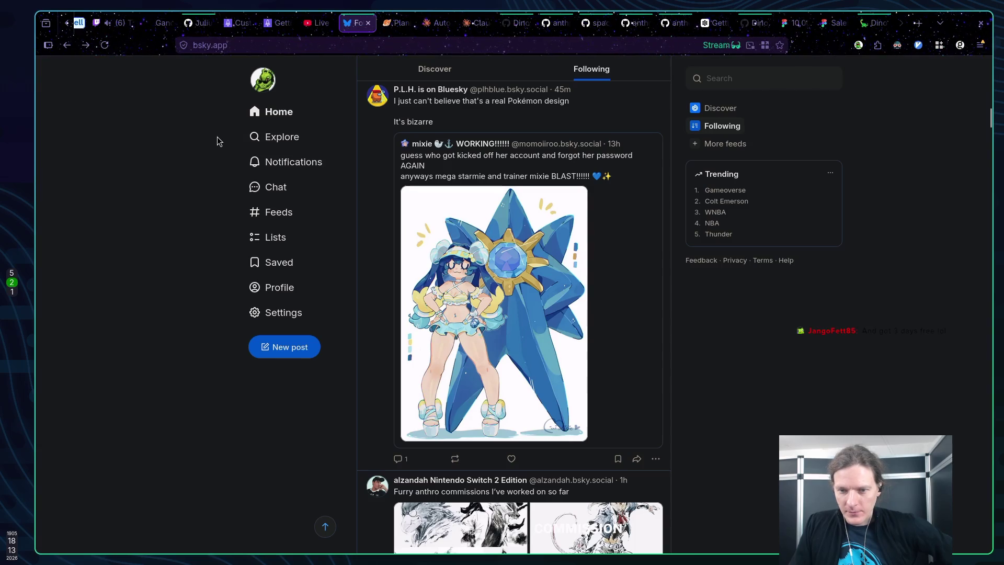
pyautogui.scroll(-5, 220, 139)
pyautogui.scroll(6, 222, 139)
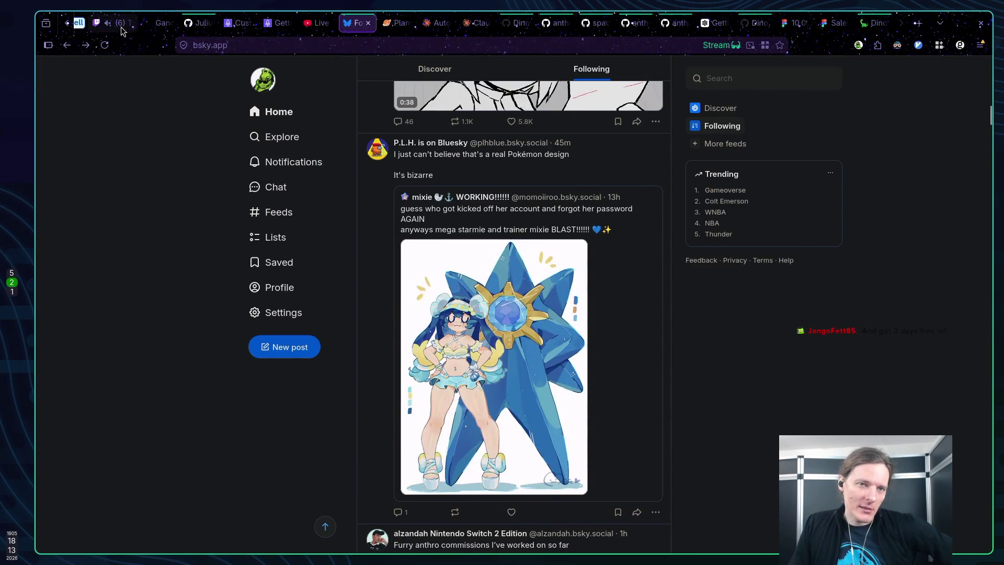
pyautogui.click(119, 24)
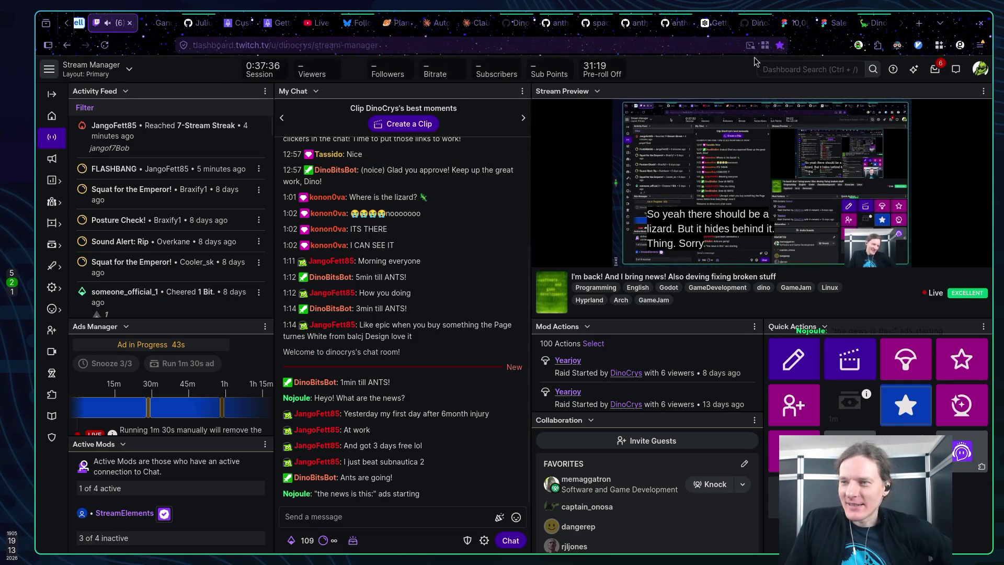
pyautogui.click(916, 25)
# Post the dinobits.com URL in the Twitch stream chat, then follow the posted link
pyautogui.click(347, 46)
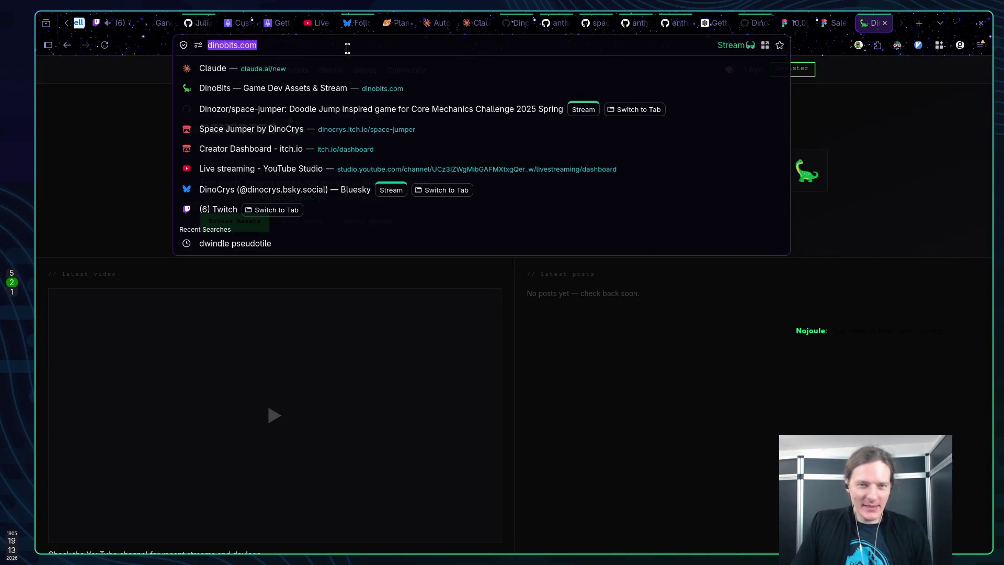
pyautogui.click(113, 23)
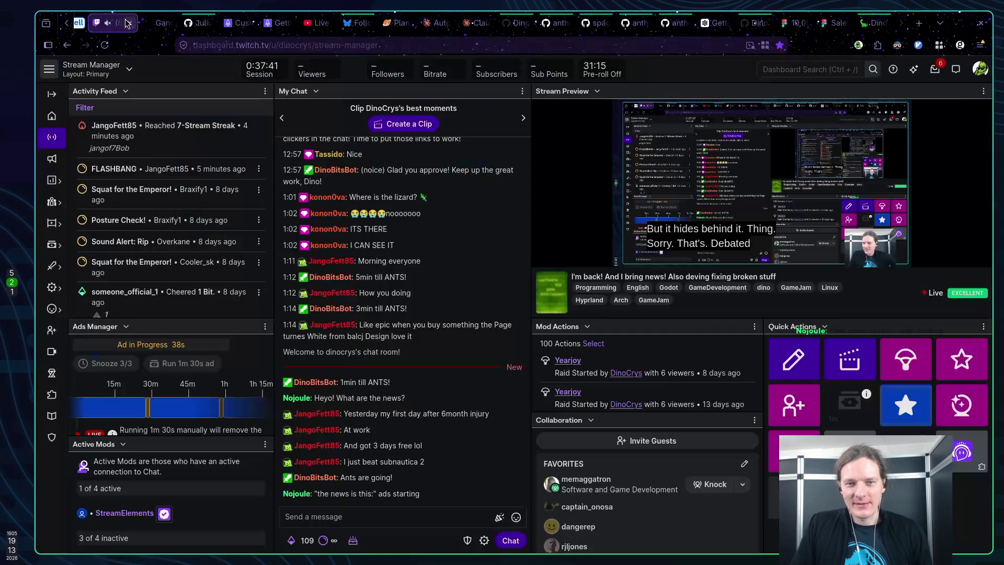
pyautogui.click(349, 513)
pyautogui.write('https://dinobits.com/')
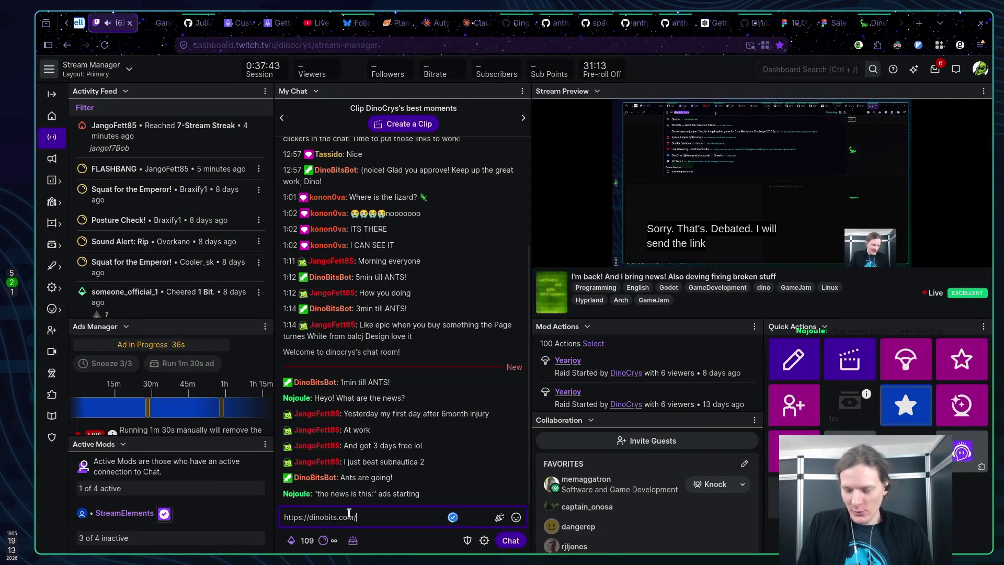
pyautogui.press('Return')
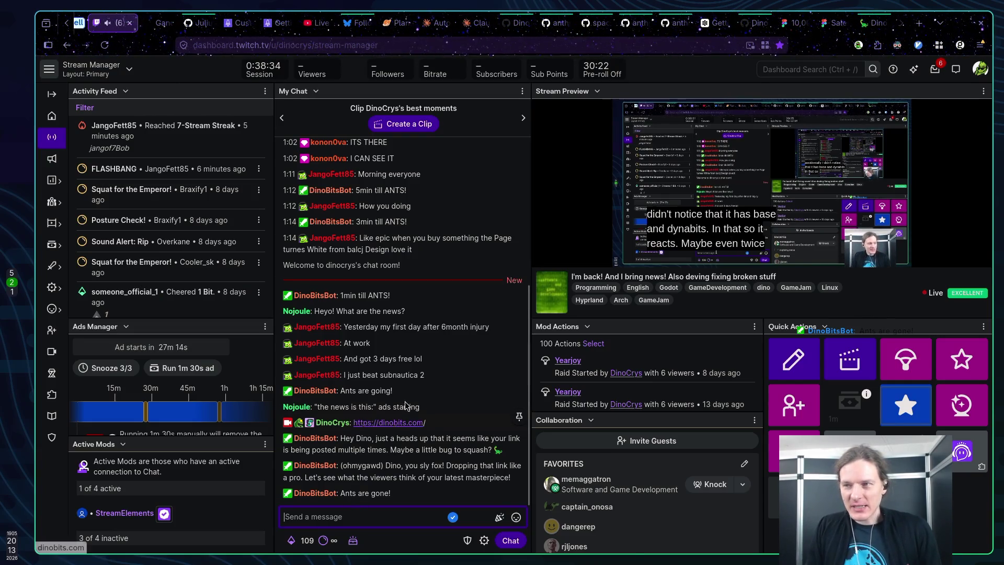
pyautogui.click(398, 422)
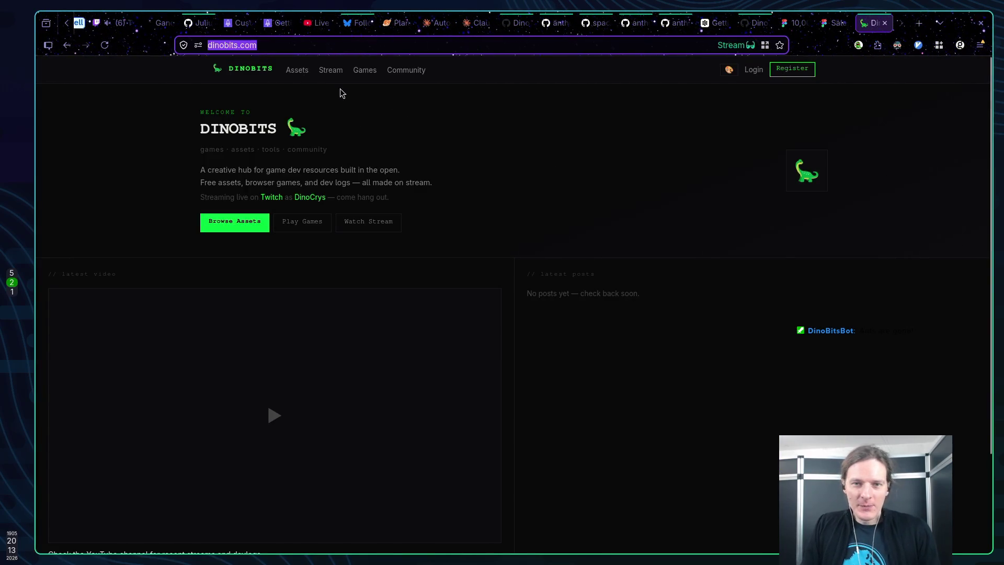
# Browse the Dinobits Assets section and homepage, briefly opening and closing the stream's Twitch channel
pyautogui.click(296, 70)
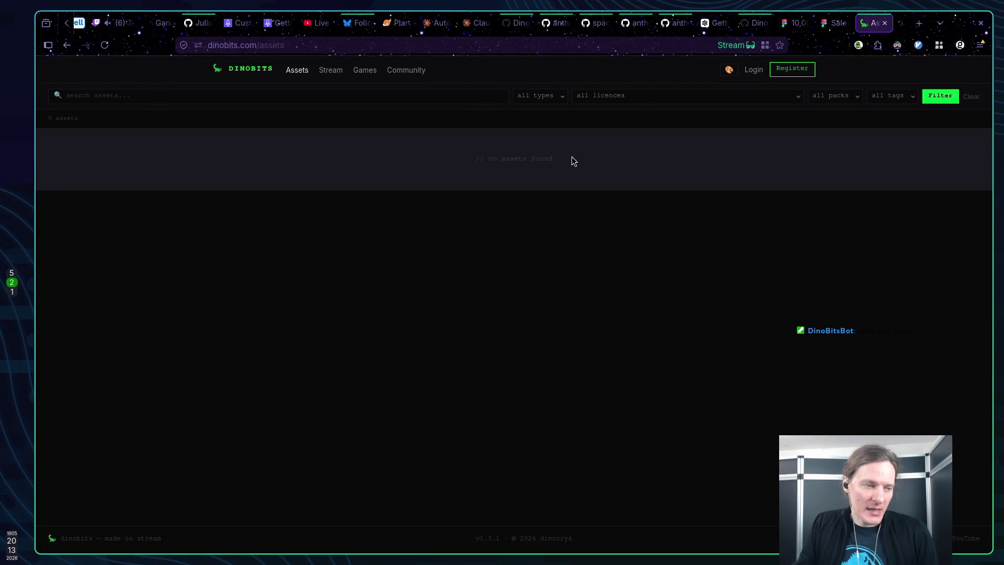
pyautogui.click(239, 69)
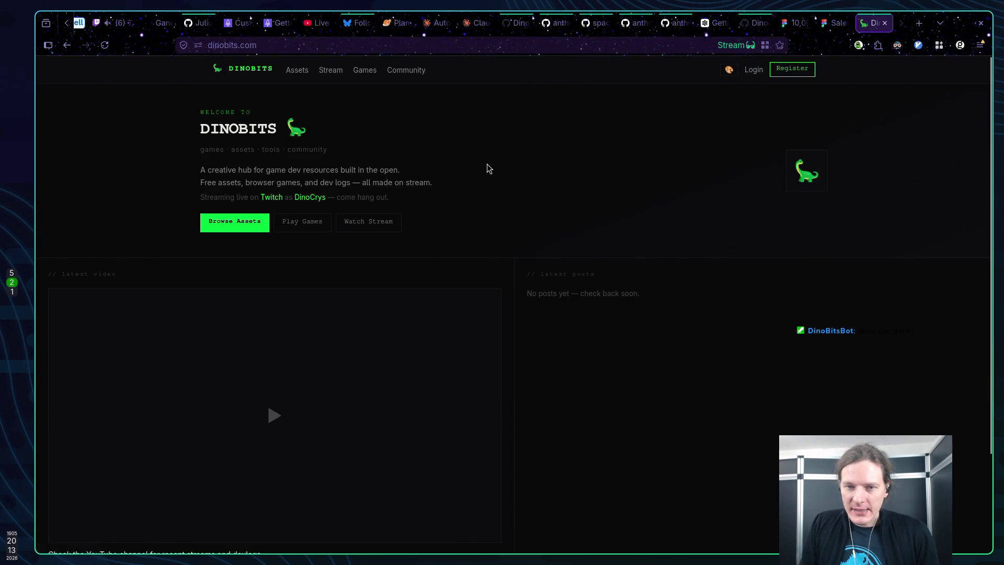
pyautogui.click(104, 45)
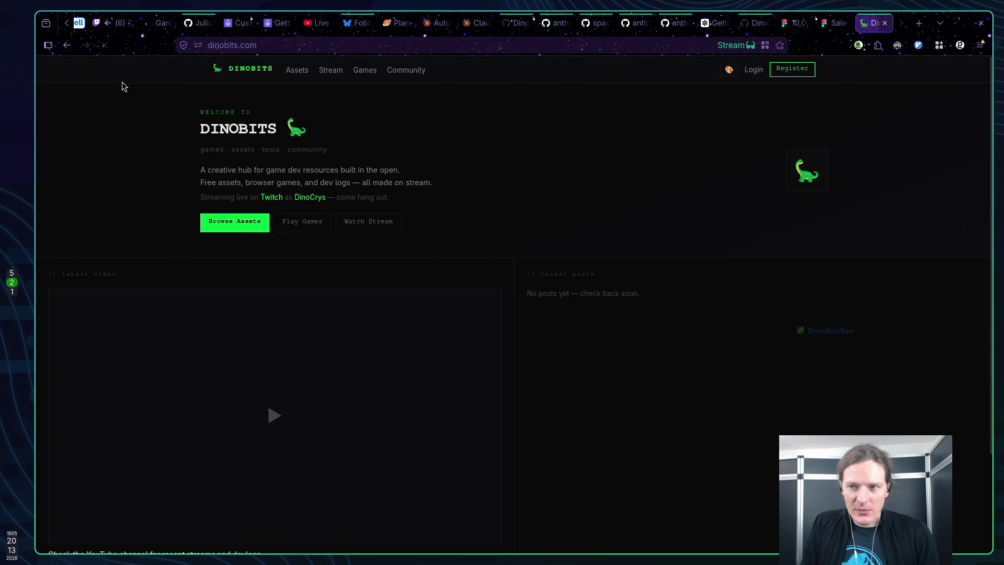
pyautogui.click(297, 70)
pyautogui.click(250, 69)
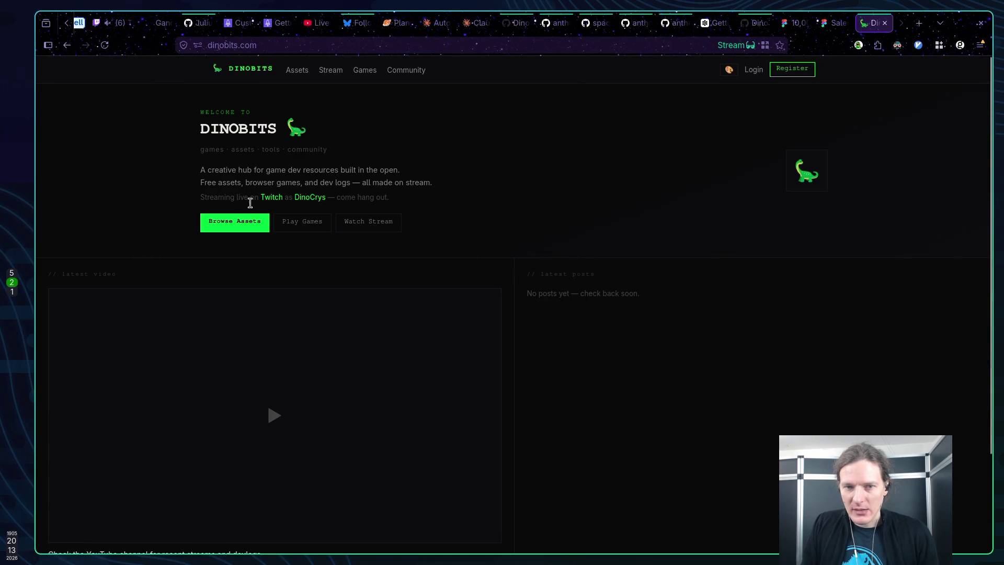
pyautogui.click(381, 224)
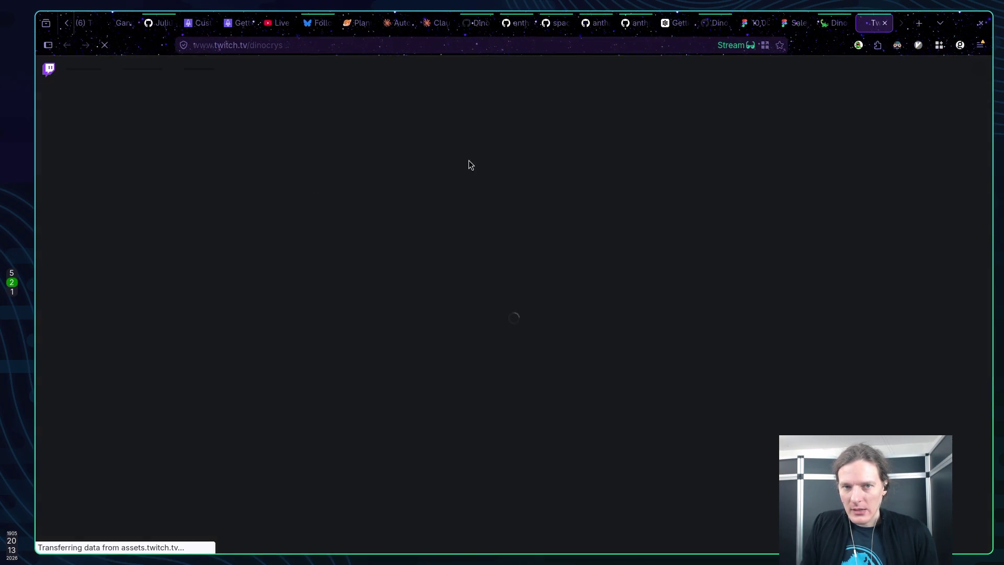
pyautogui.hotkey('ctrl', 'w')
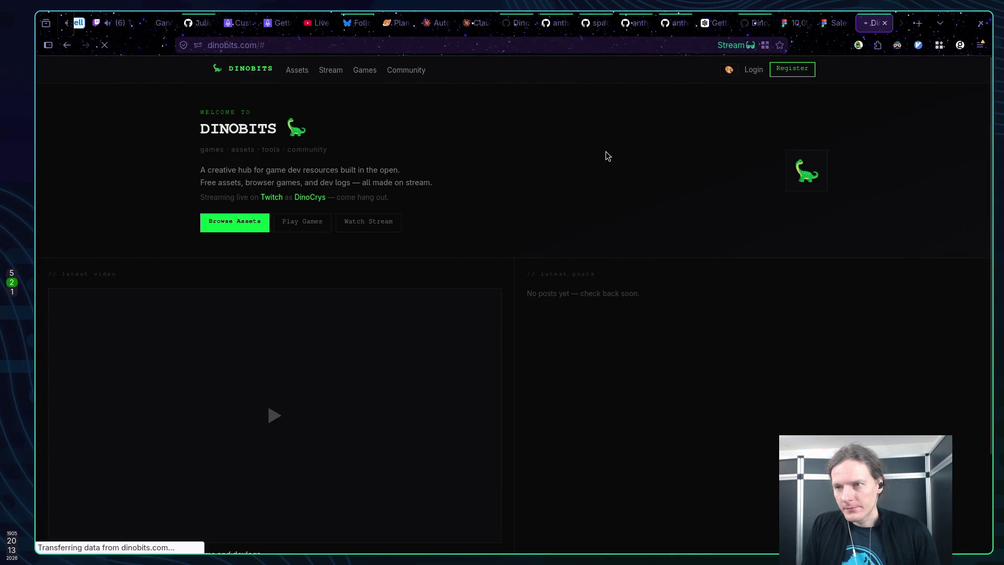
# Log in to Dinobits with the Twitch account and go back to the homepage
pyautogui.click(753, 70)
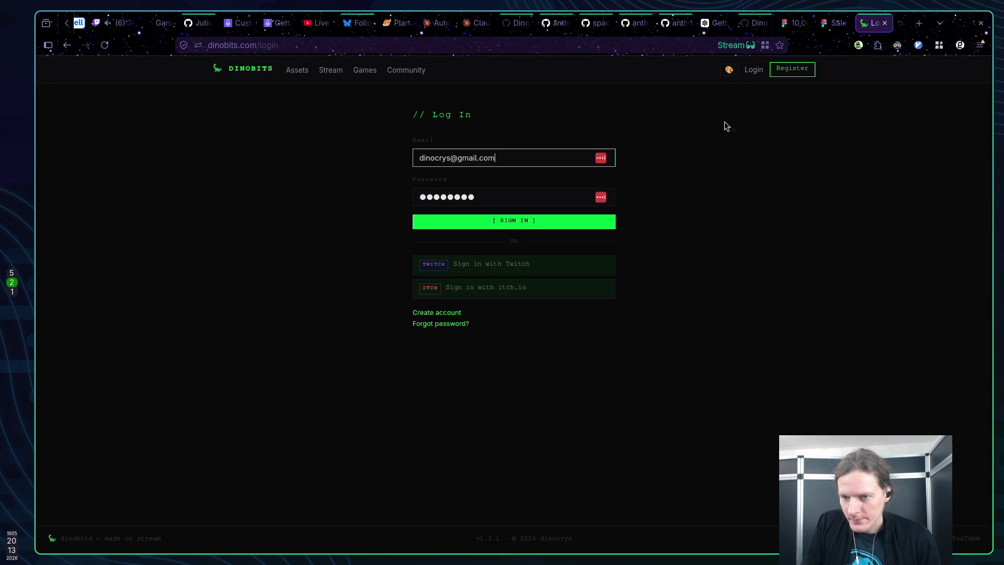
pyautogui.click(450, 266)
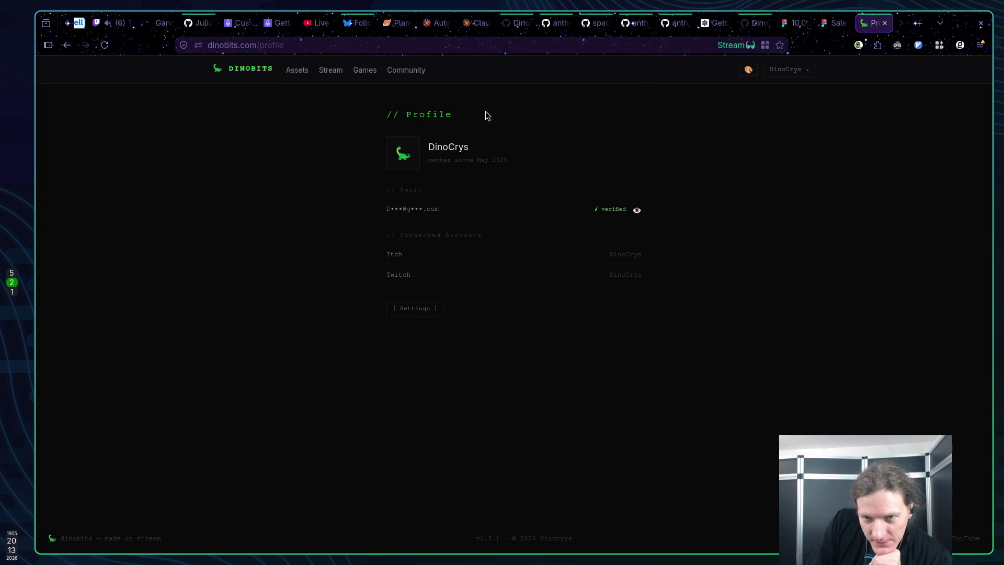
pyautogui.click(254, 69)
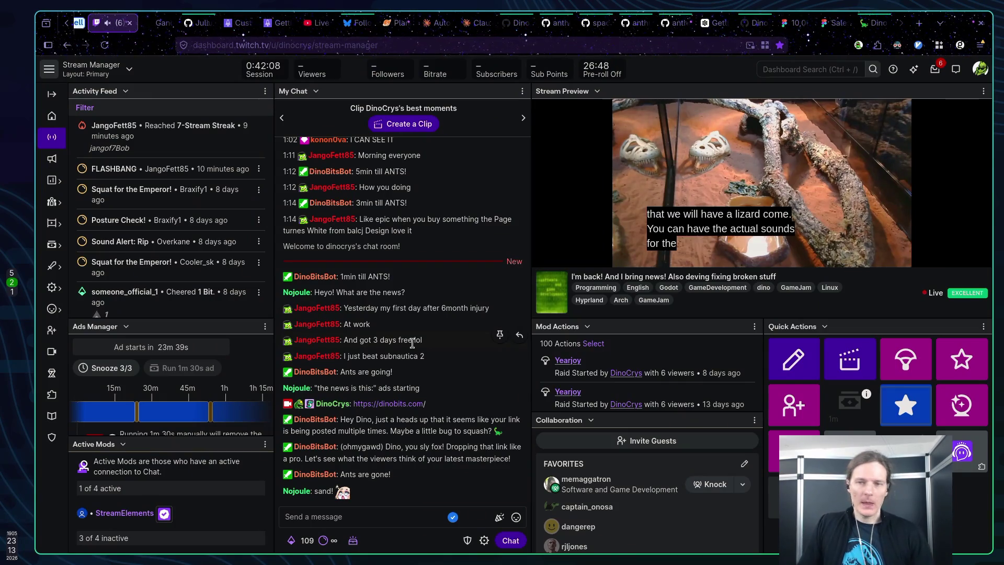
# Switch to the Claude conversation about automated Twitch stream analysis
pyautogui.click(439, 23)
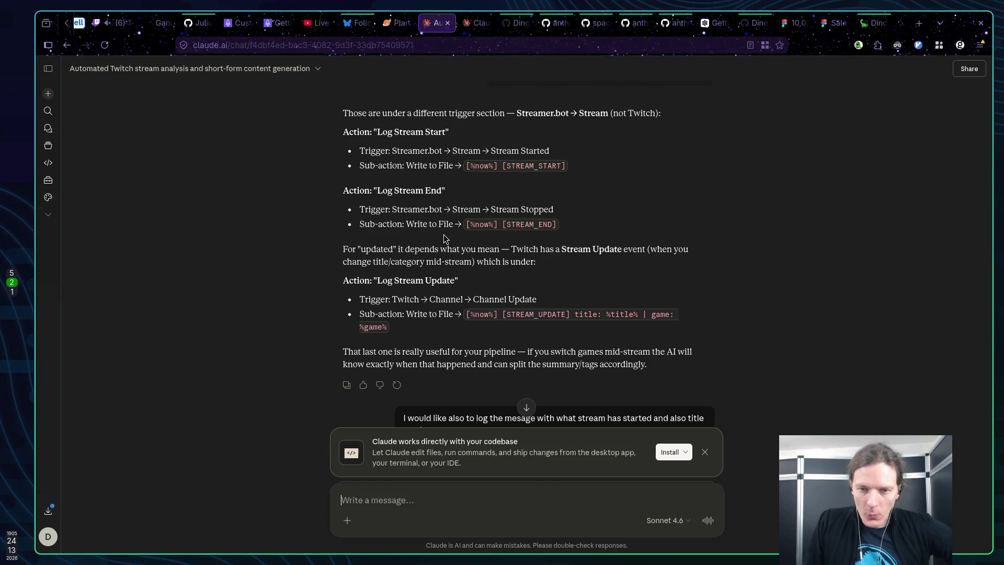
# Read Claude's reply on the %title% and %game% variables, then start a new browser tab
pyautogui.scroll(-5, 433, 226)
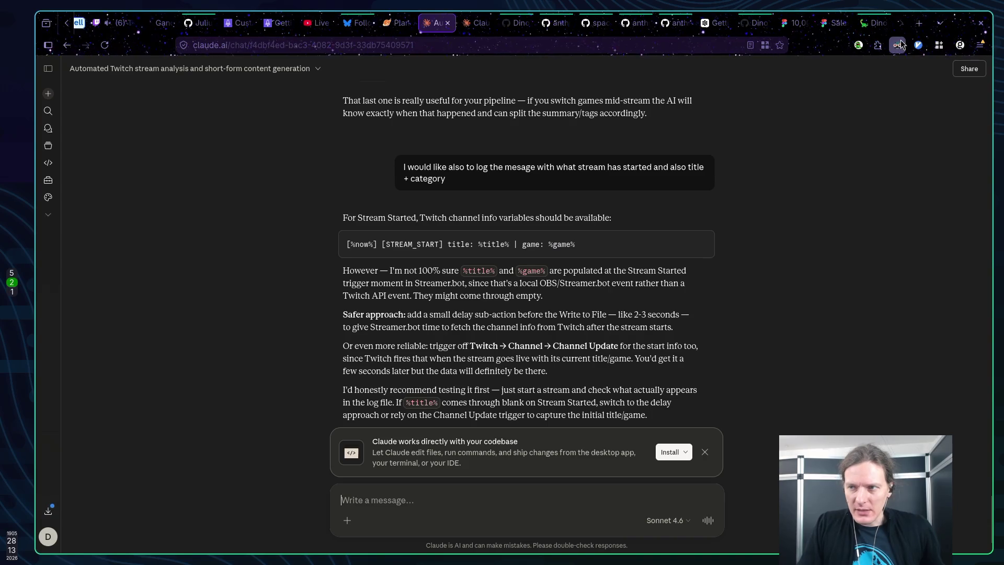
pyautogui.click(920, 23)
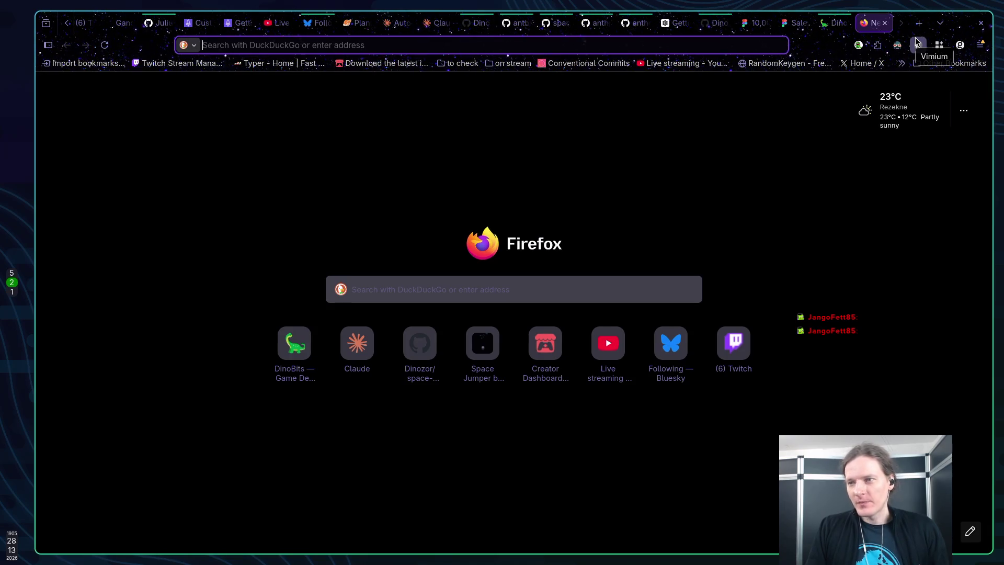
# Search DuckDuckGo for 'stream db' from the Firefox address bar
pyautogui.click(495, 44)
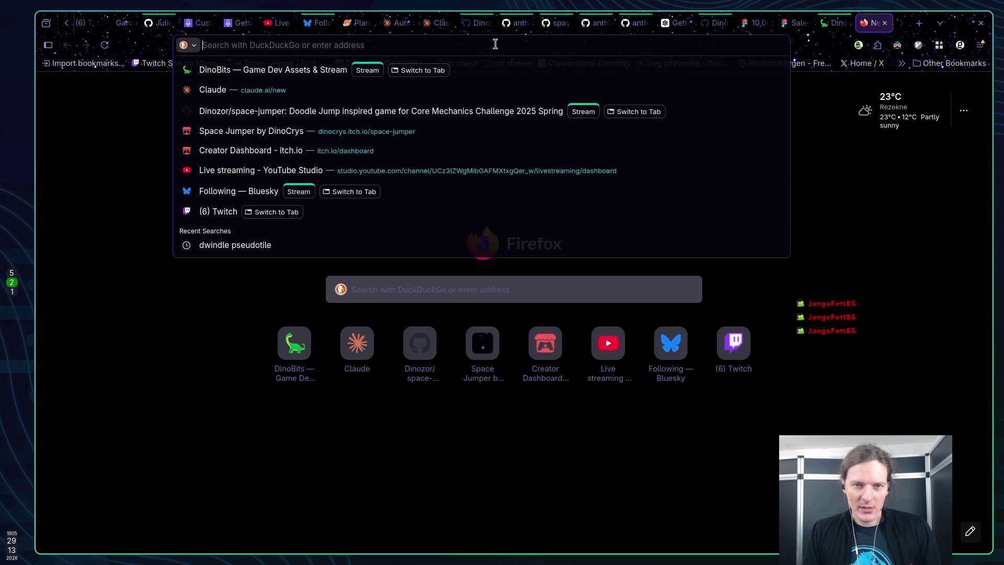
pyautogui.write('dino')
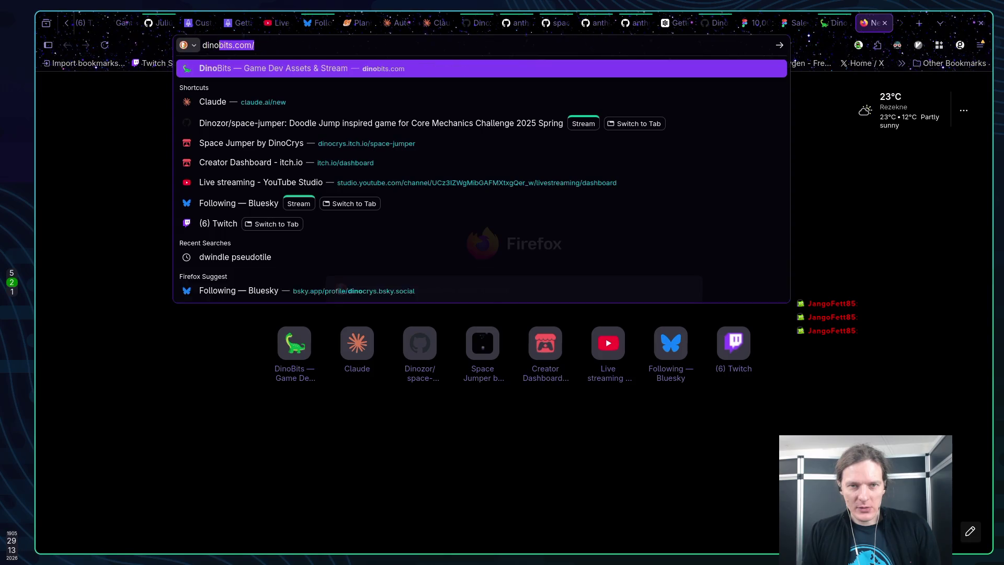
pyautogui.press('BackSpace')
pyautogui.press('BackSpace')
pyautogui.press('BackSpace')
pyautogui.write('s')
pyautogui.press('BackSpace')
pyautogui.press('BackSpace')
pyautogui.write('str')
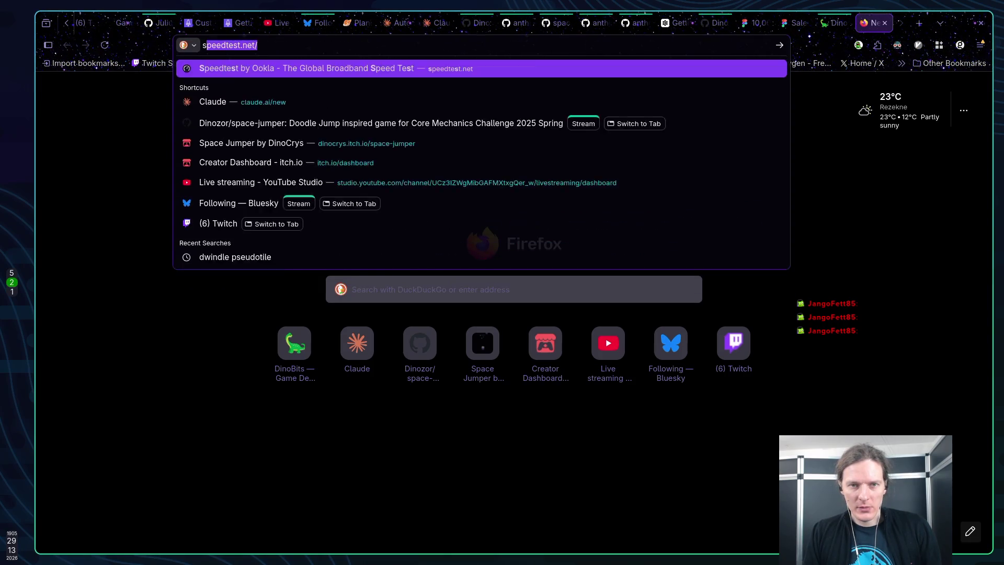
pyautogui.write('eam db')
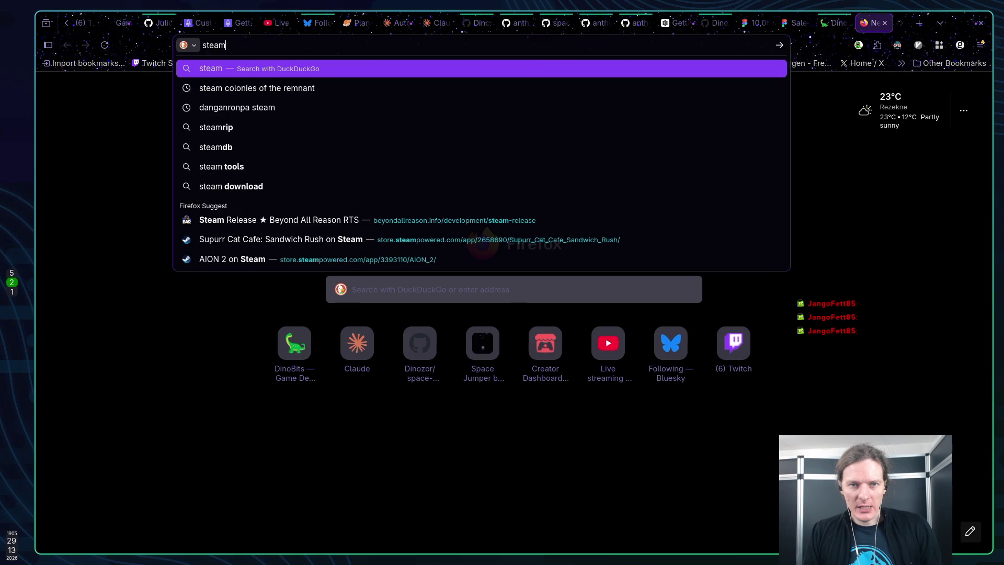
pyautogui.press('Return')
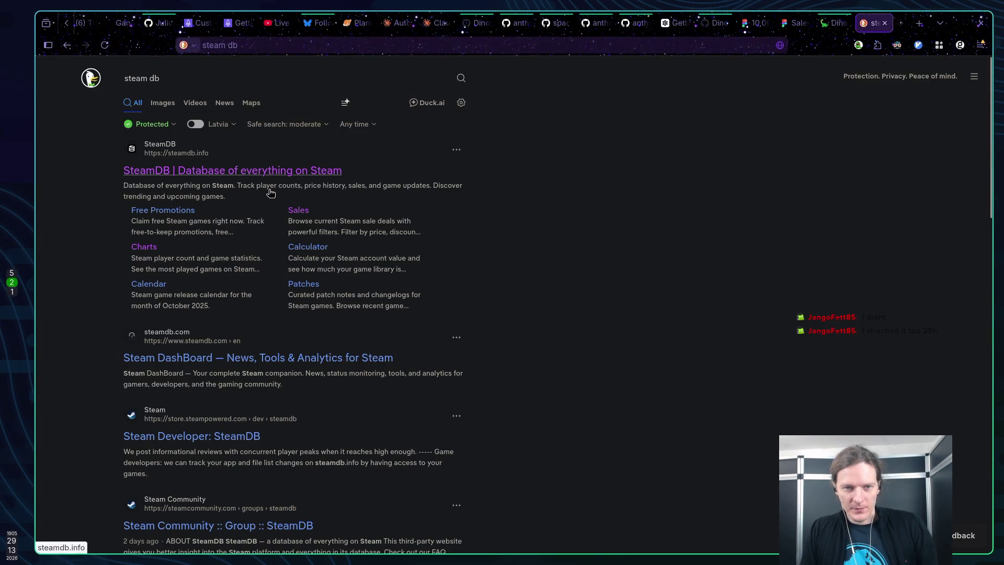
# Open the SteamDB site and enter 'R.U.S.E' in its game search
pyautogui.click(250, 170)
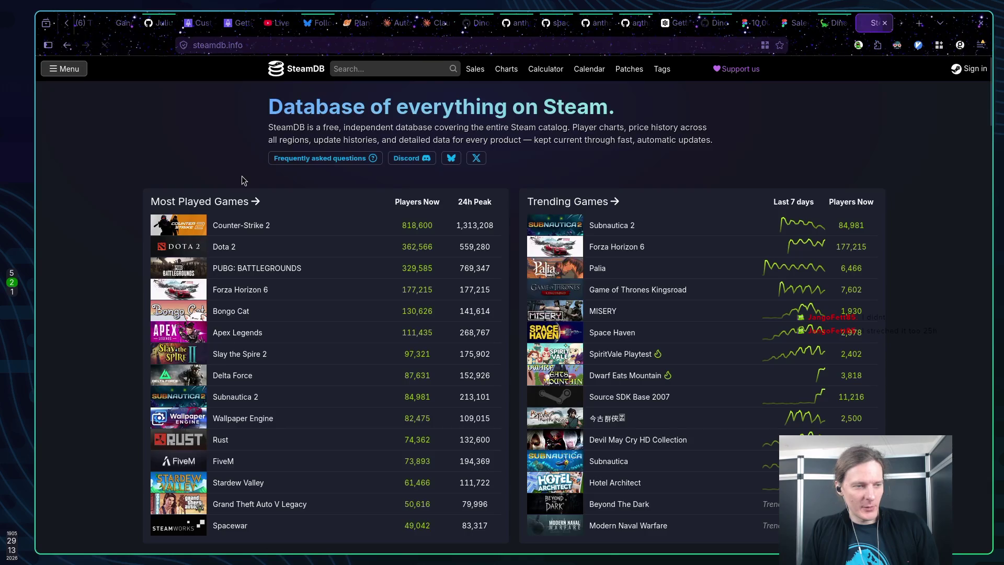
pyautogui.click(374, 69)
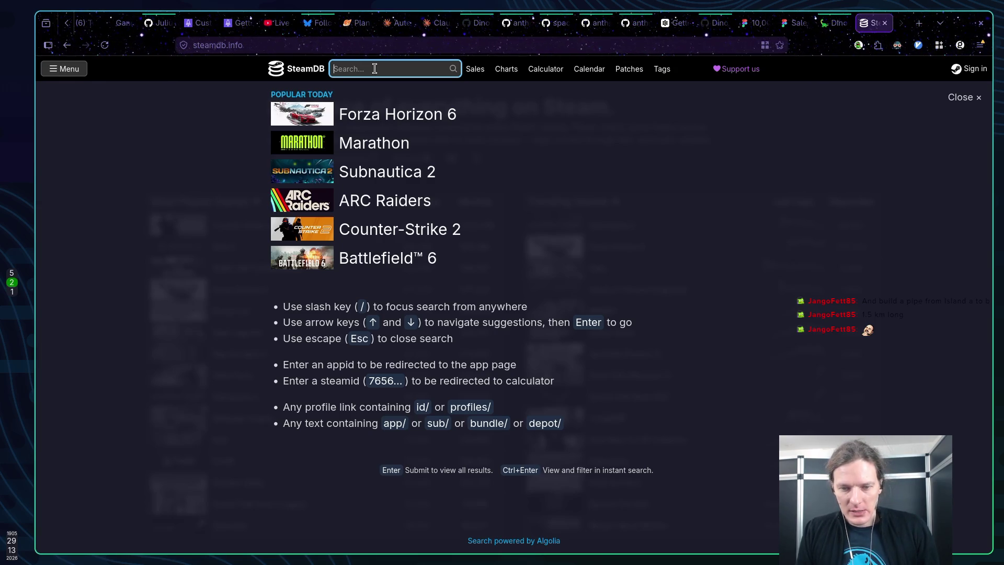
pyautogui.write('R.U.')
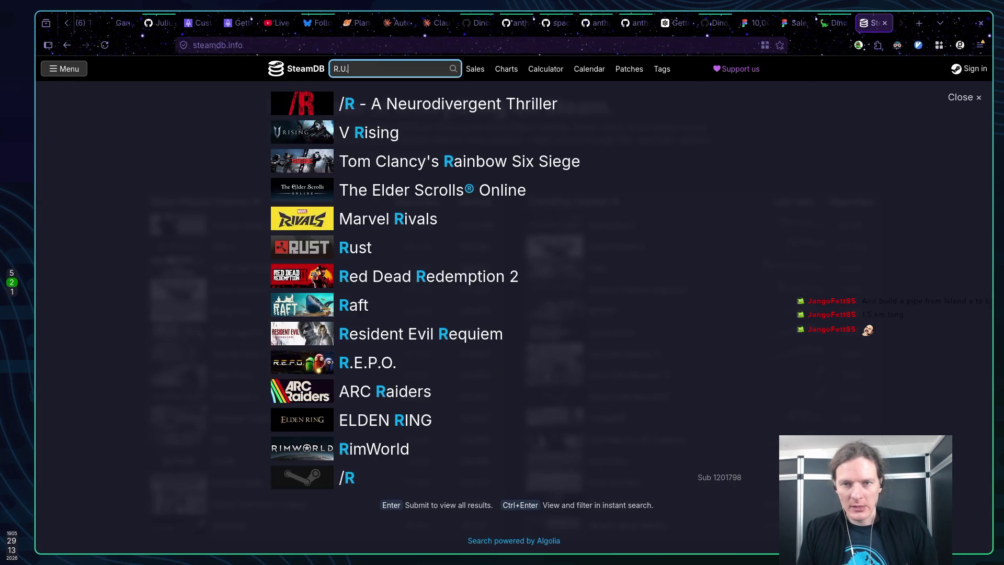
pyautogui.write('S.E')
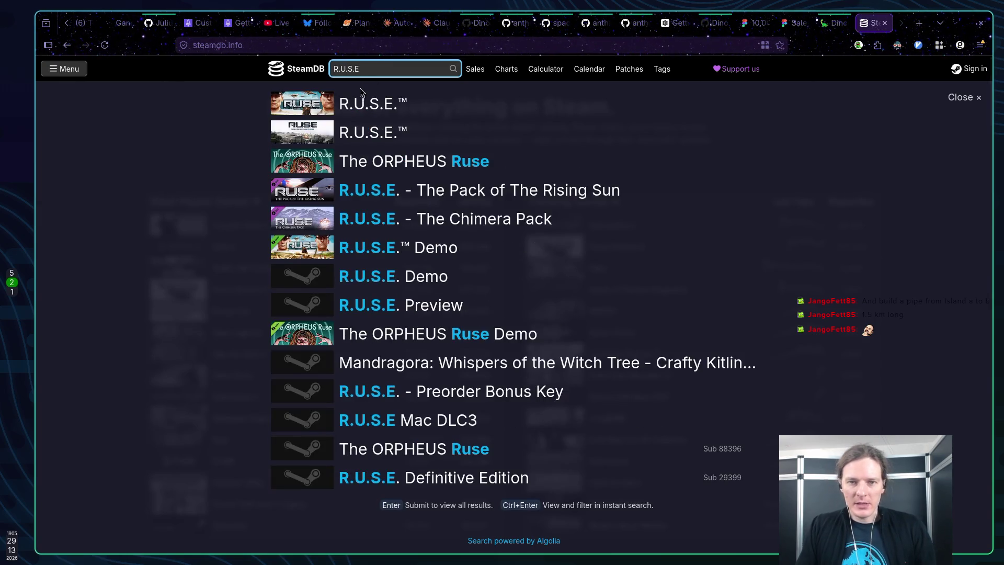
# Open the R.U.S.E. game page and show its player charts (434 now, 5,018 all-time peak)
pyautogui.click(361, 102)
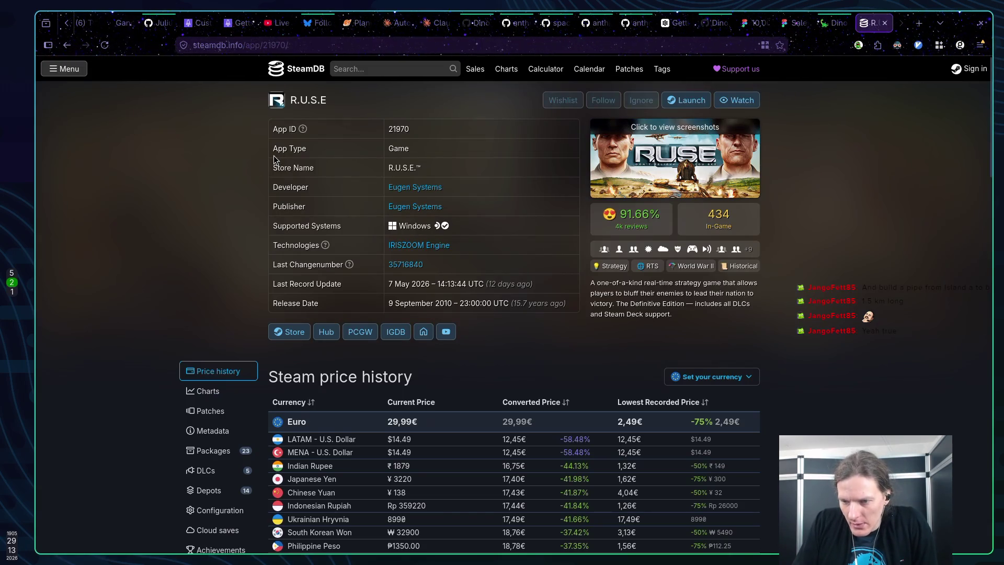
pyautogui.scroll(-1, 275, 157)
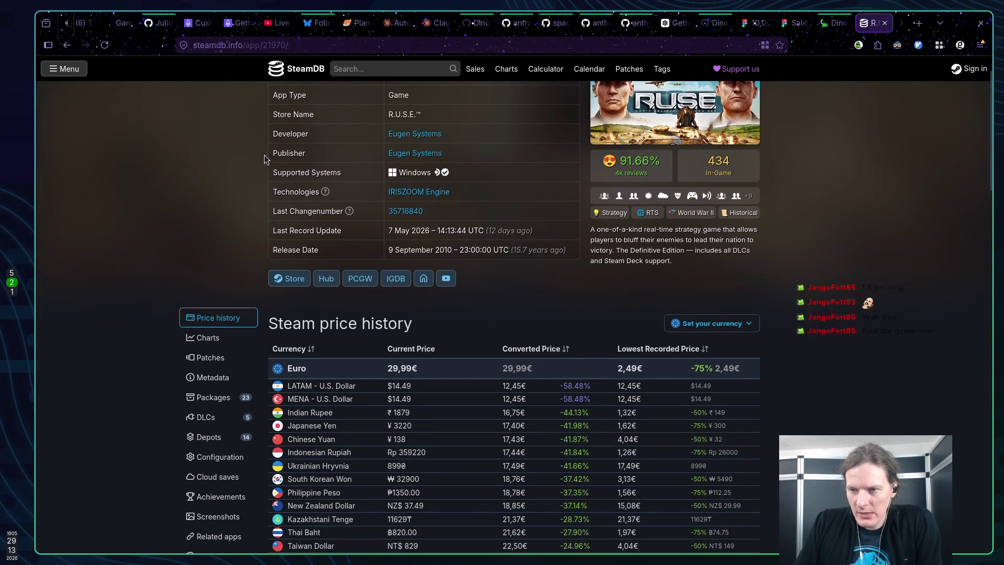
pyautogui.scroll(1, 265, 158)
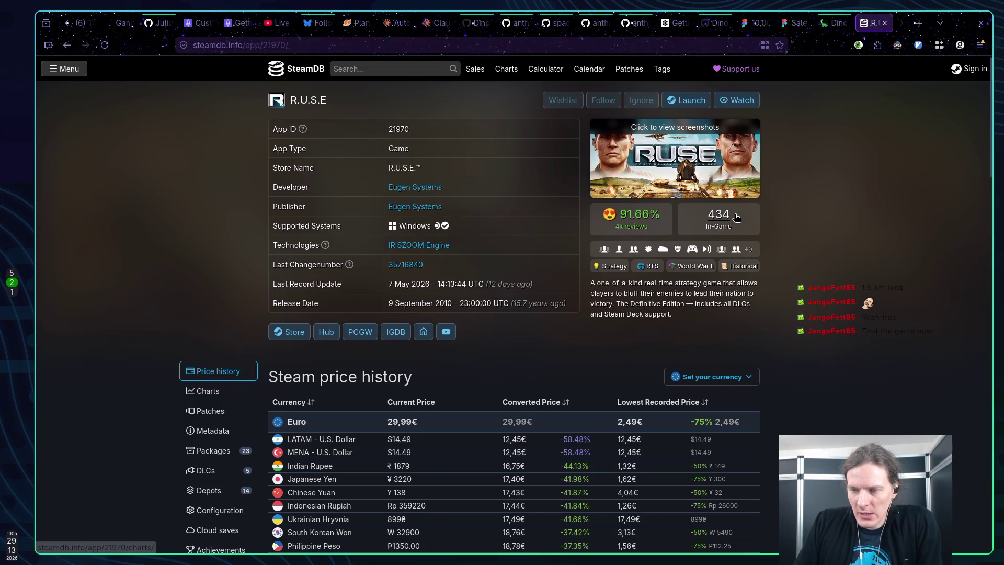
pyautogui.moveTo(634, 211)
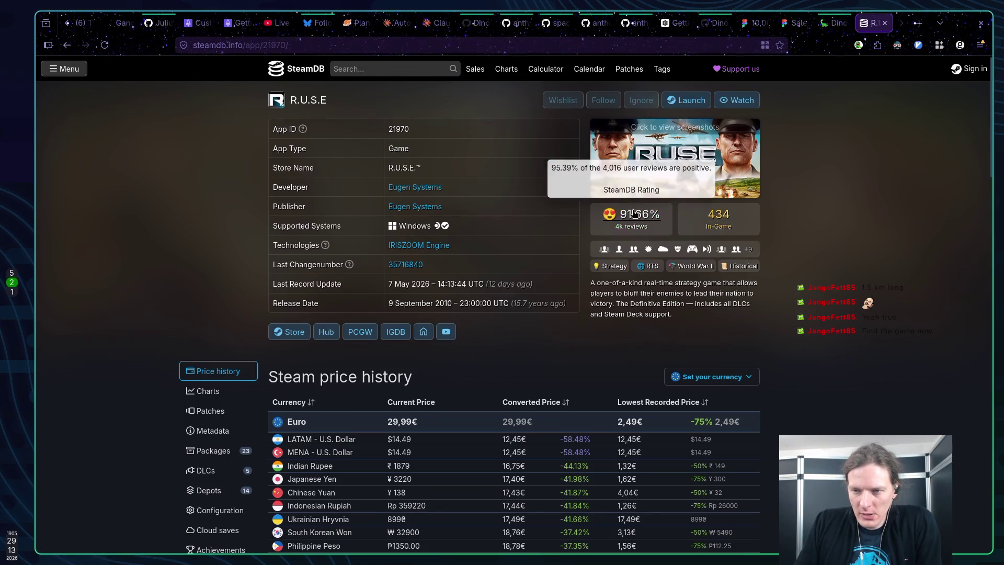
pyautogui.click(719, 217)
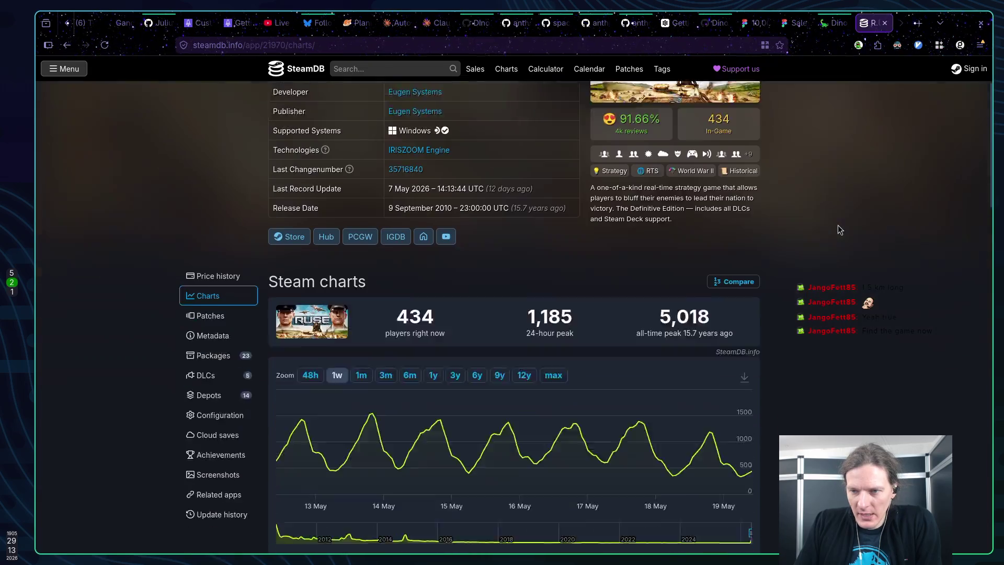
# Zoom the R.U.S.E. player chart to one month, then bring up SteamDB's search with popular titles
pyautogui.scroll(-1, 838, 226)
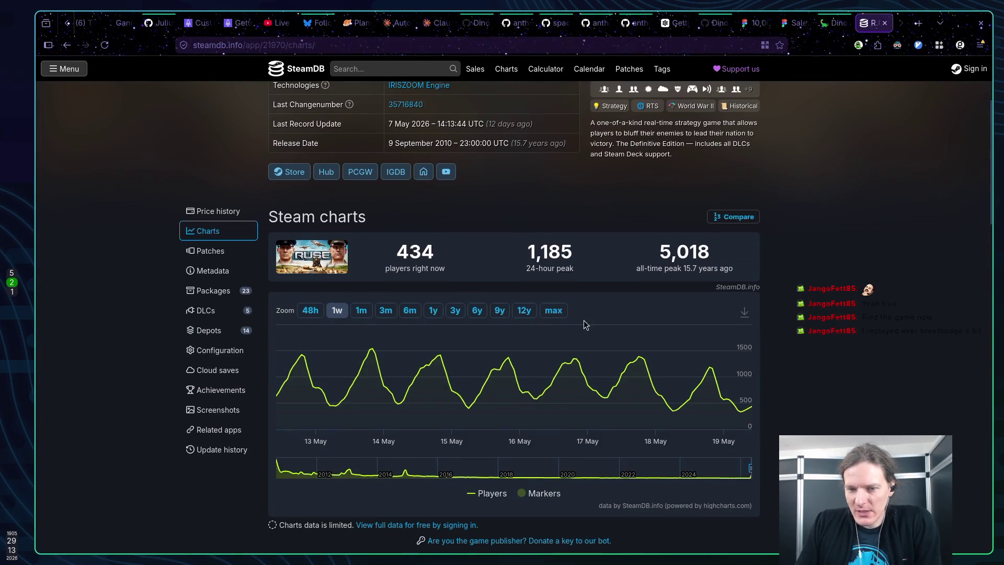
pyautogui.moveTo(373, 352)
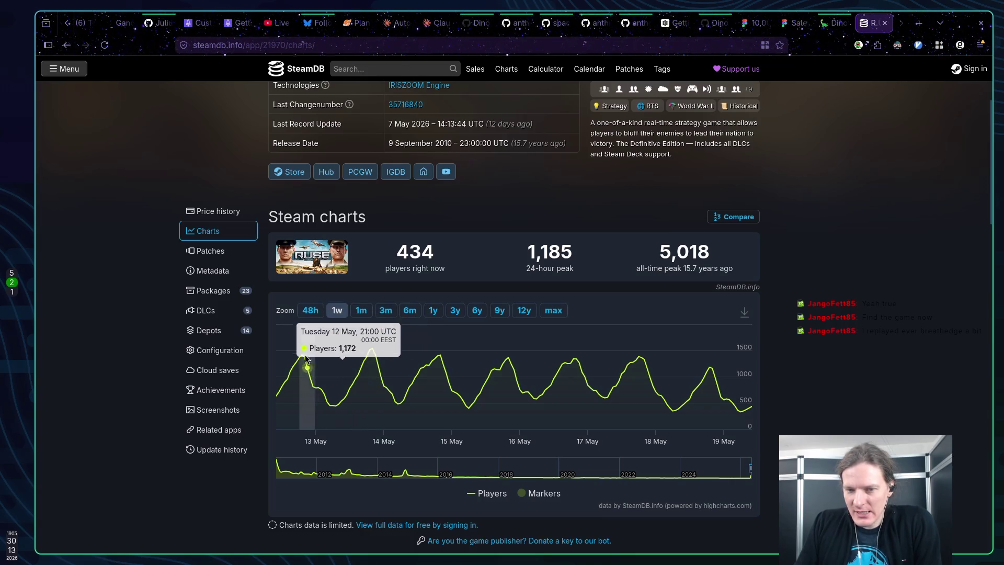
pyautogui.click(361, 310)
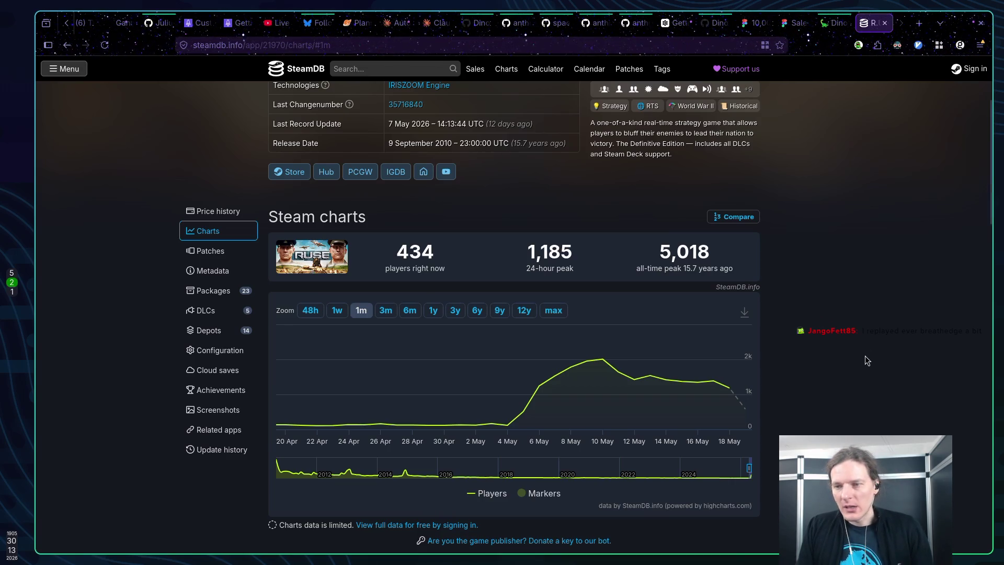
pyautogui.scroll(3, 864, 359)
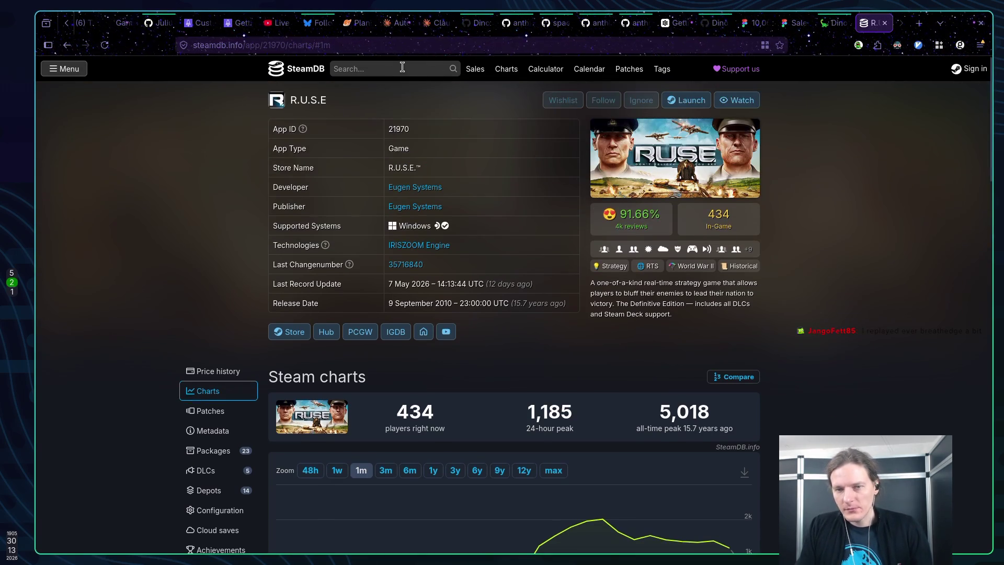
pyautogui.click(403, 66)
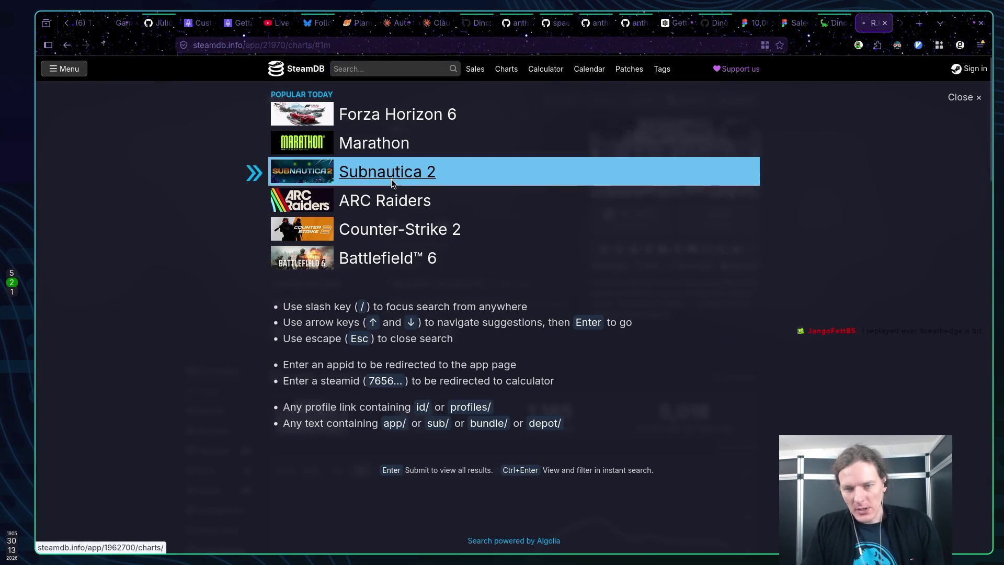
# Open Subnautica 2 and list its packages, including the 40,47€ Deep Ocean Bundle
pyautogui.click(391, 178)
pyautogui.scroll(-4, 838, 235)
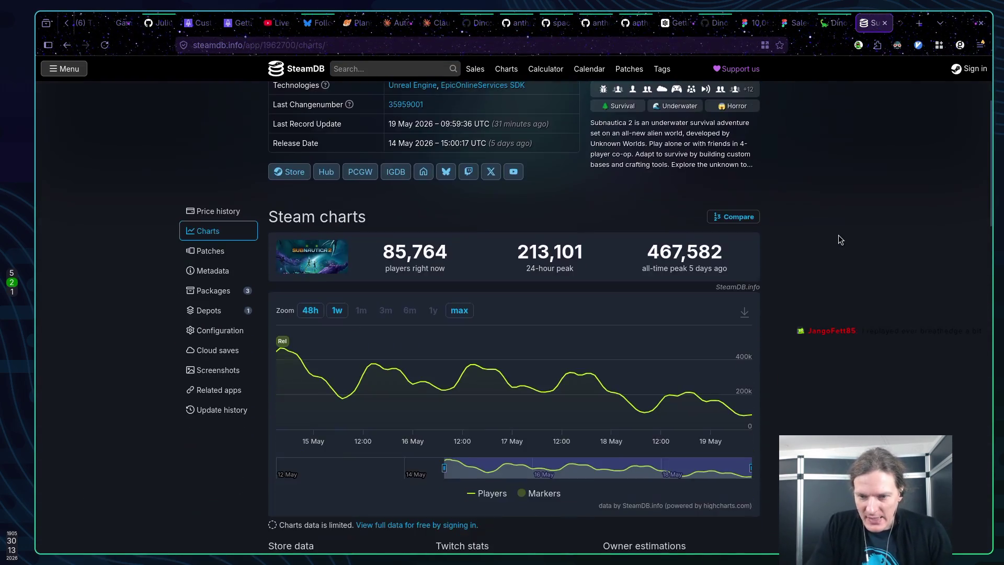
pyautogui.scroll(-9, 839, 234)
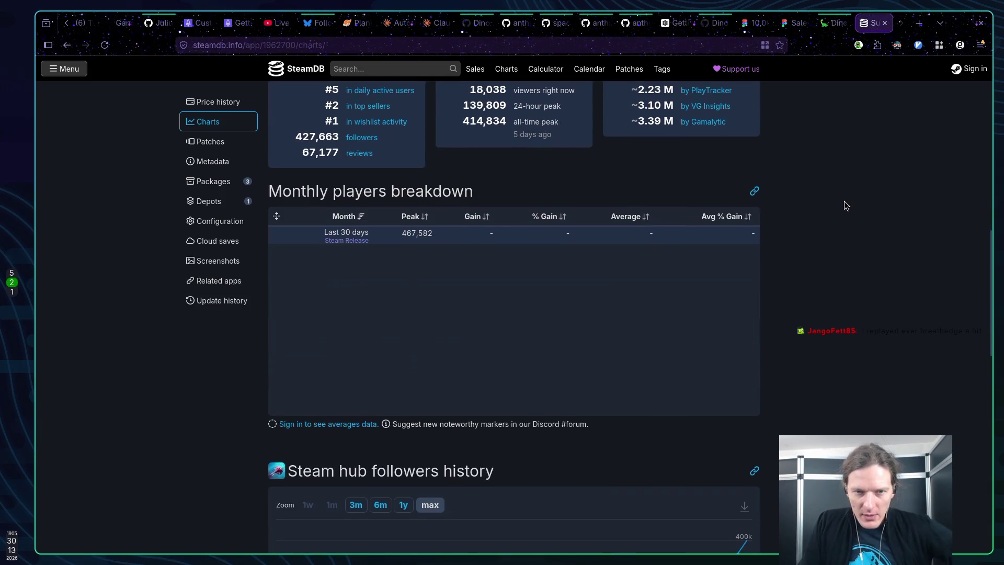
pyautogui.scroll(12, 845, 201)
pyautogui.scroll(-4, 835, 212)
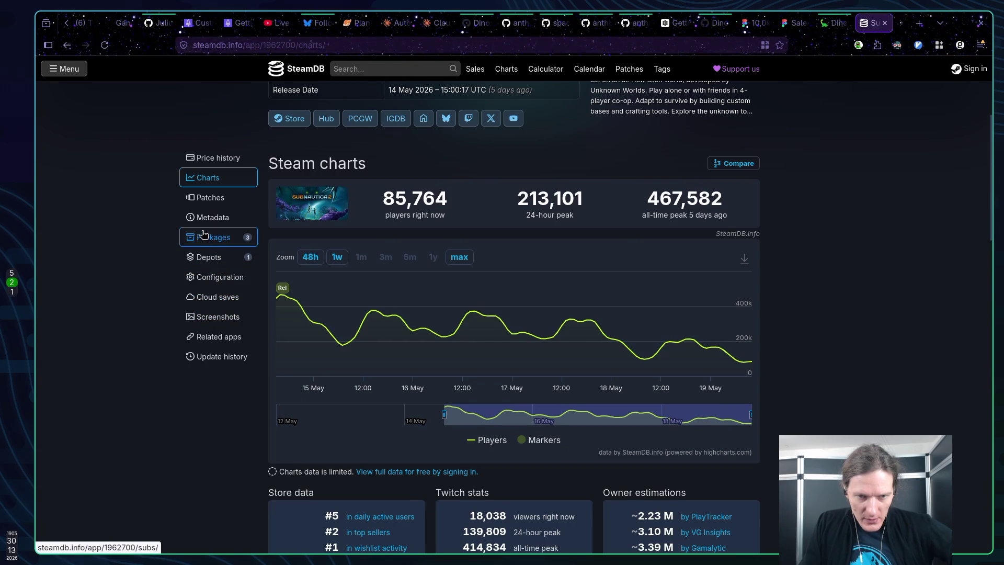
pyautogui.click(207, 237)
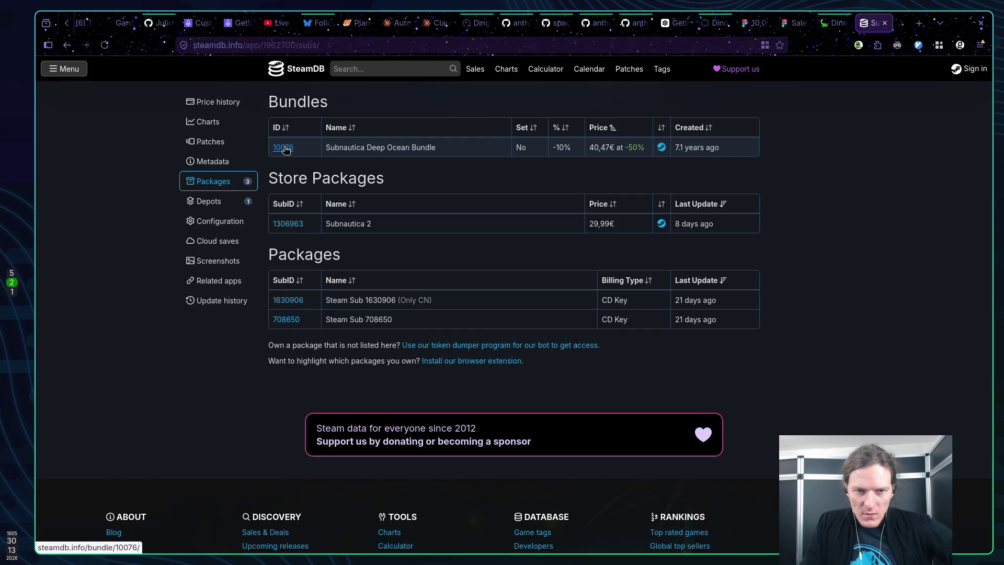
# Open bundle 10076, view its included apps, and go to the original Subnautica page
pyautogui.click(284, 148)
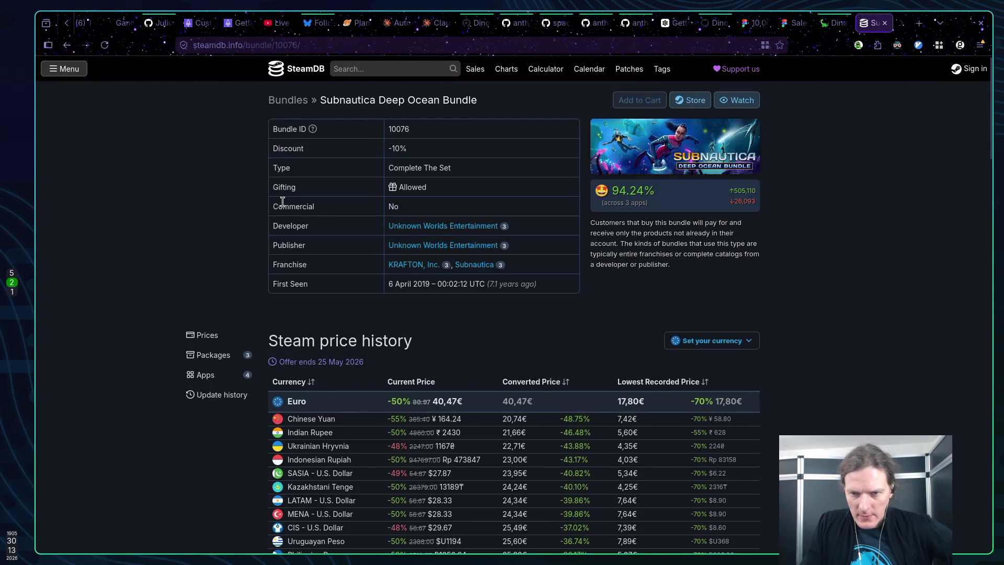
pyautogui.scroll(-5, 328, 211)
pyautogui.scroll(5, 245, 222)
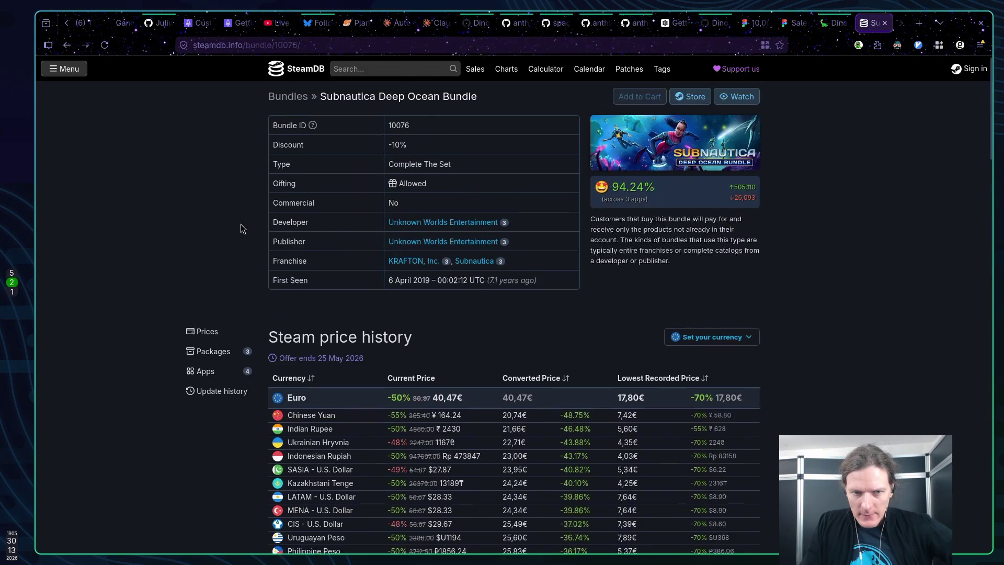
pyautogui.click(219, 374)
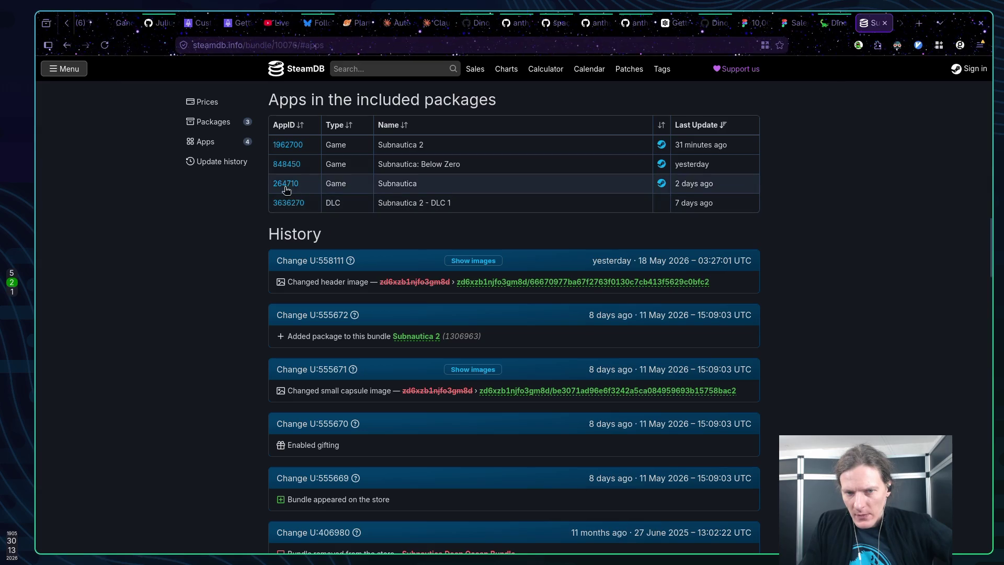
pyautogui.moveTo(283, 185)
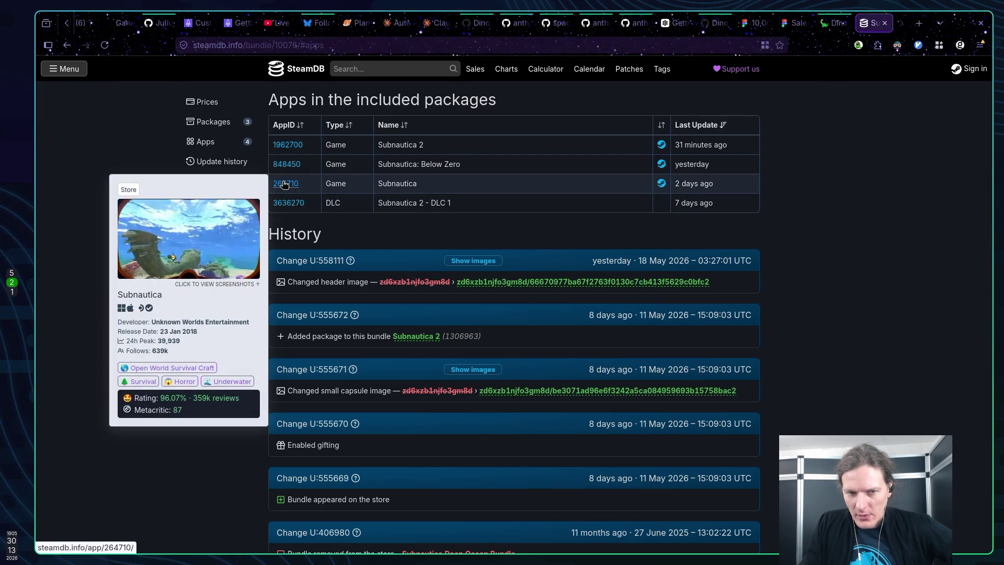
pyautogui.click(284, 185)
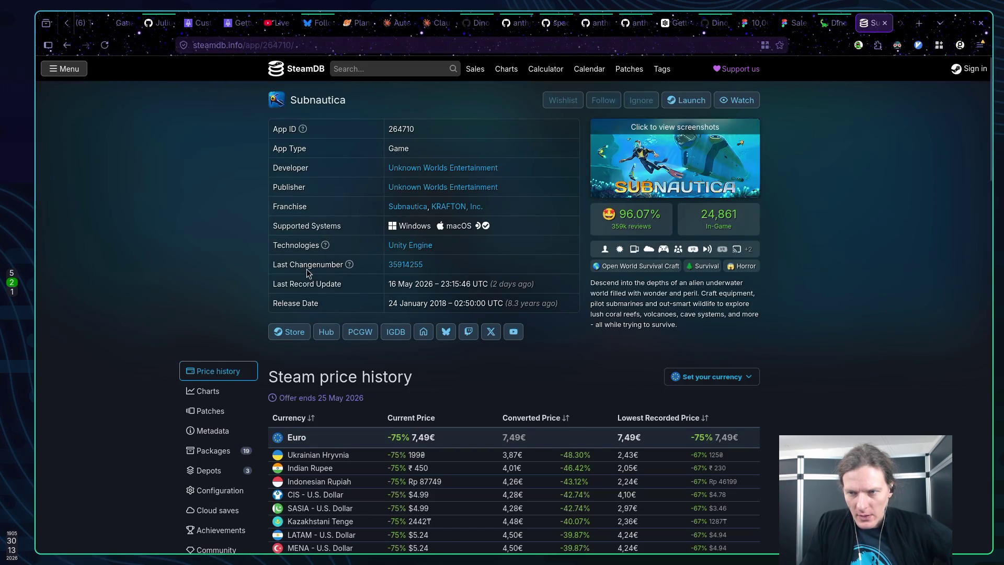
# Open the list of bundles and packages that contain Subnautica on SteamDB
pyautogui.scroll(-5, 318, 266)
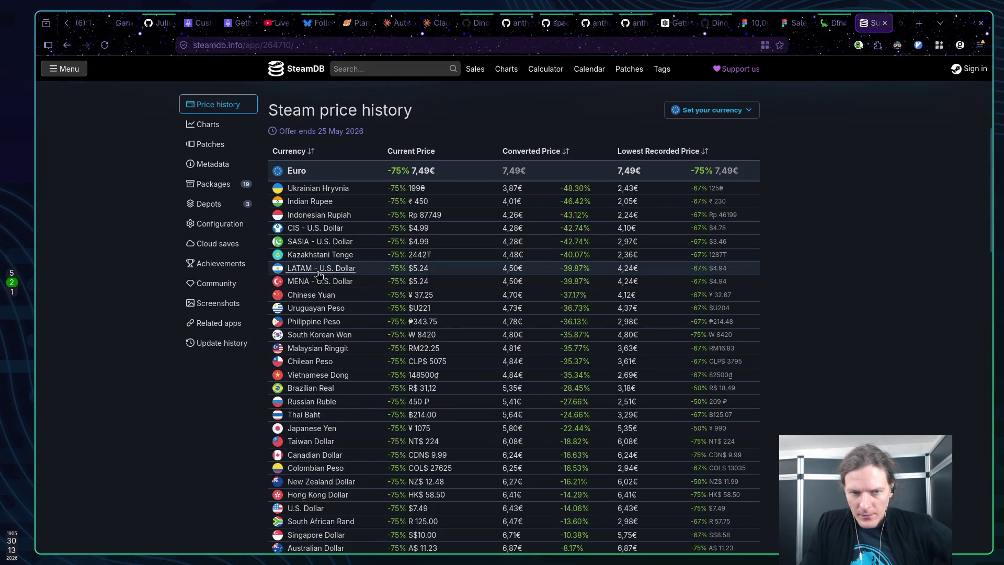
pyautogui.scroll(2, 272, 285)
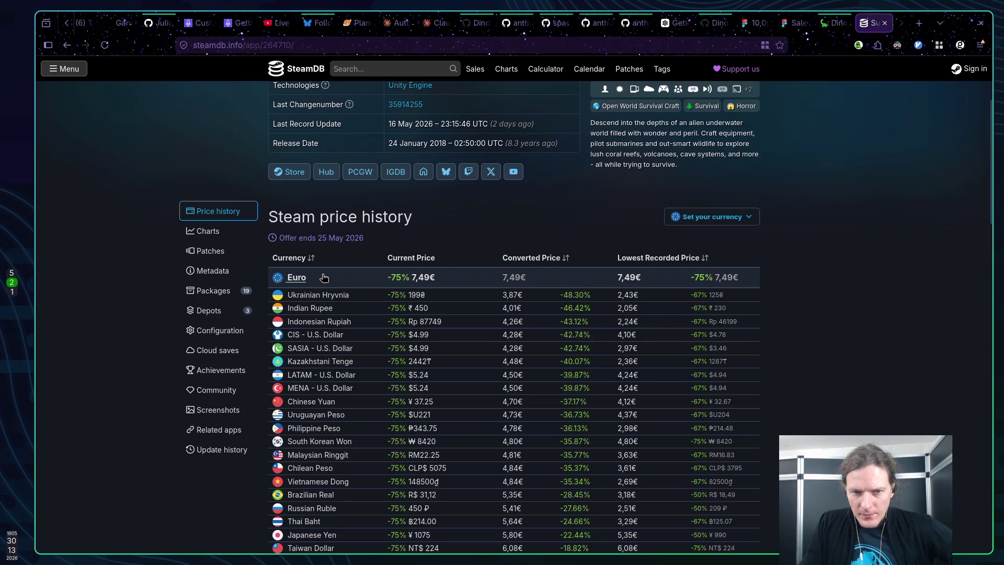
pyautogui.click(222, 296)
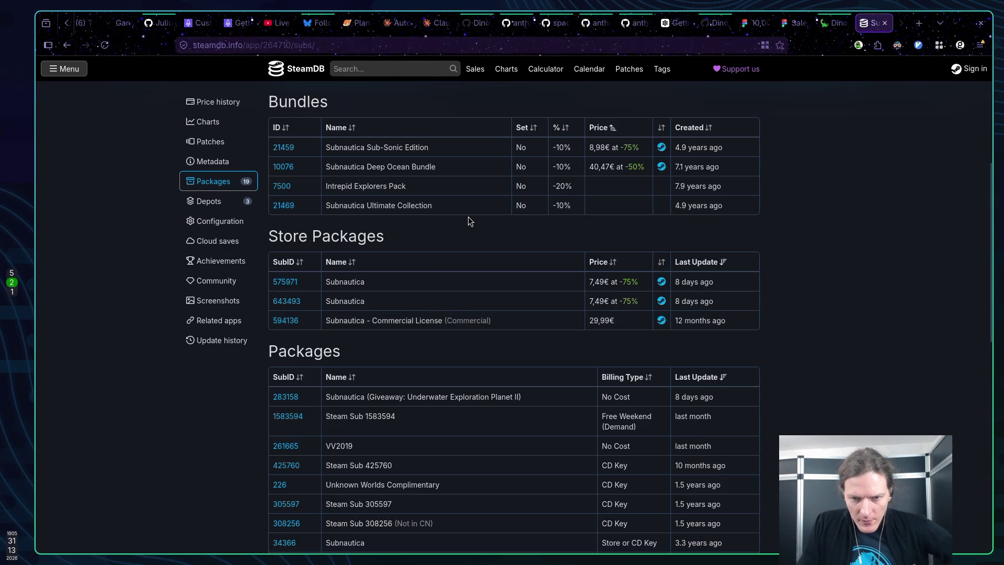
# Look over the Subnautica packages, then go back to the top and select the Subnautica title
pyautogui.scroll(-3, 465, 219)
pyautogui.scroll(-2, 479, 215)
pyautogui.scroll(-3, 479, 213)
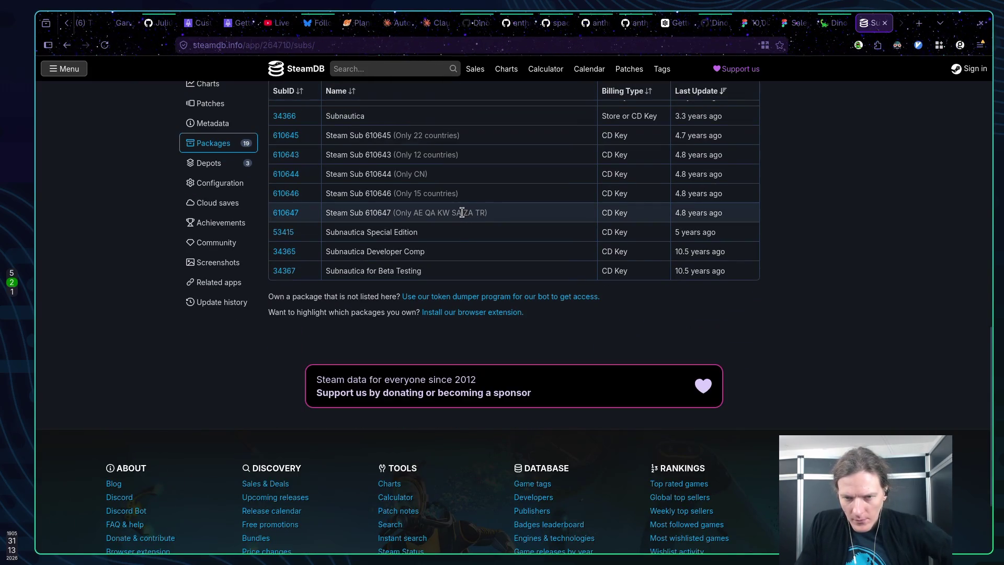
pyautogui.scroll(10, 461, 212)
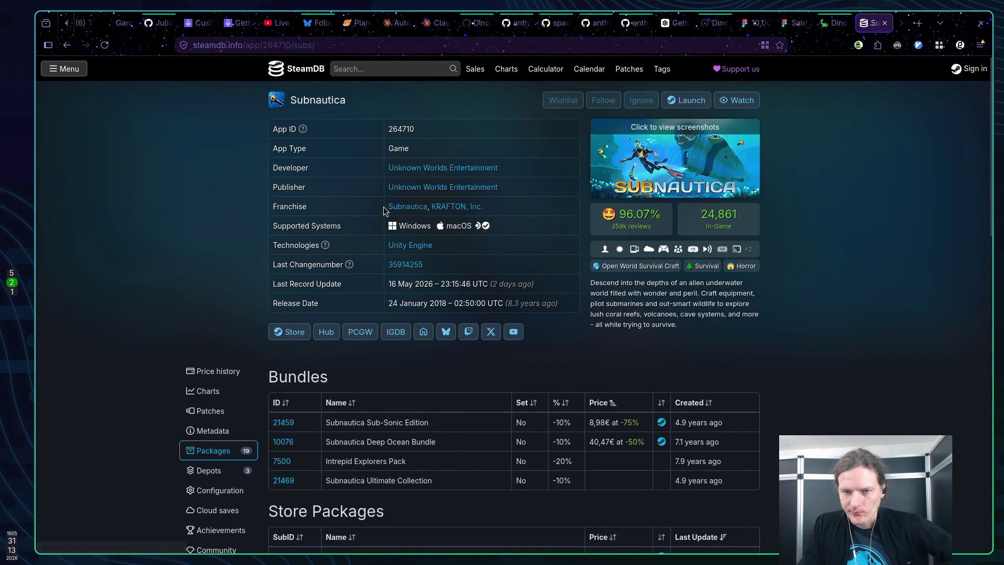
pyautogui.doubleClick(329, 98)
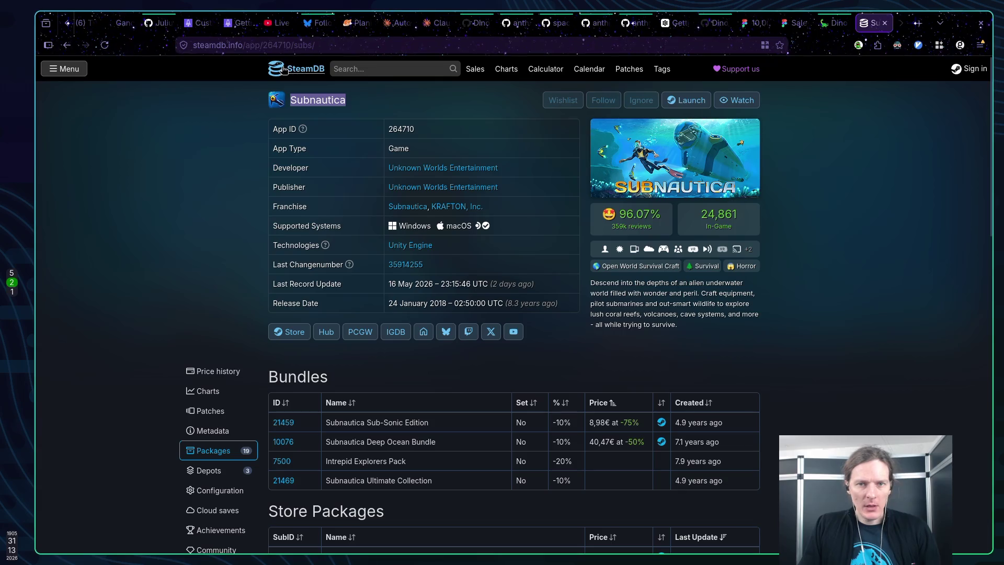
# Start a new address entry with 'dino', then abandon it and return to the page
pyautogui.click(283, 46)
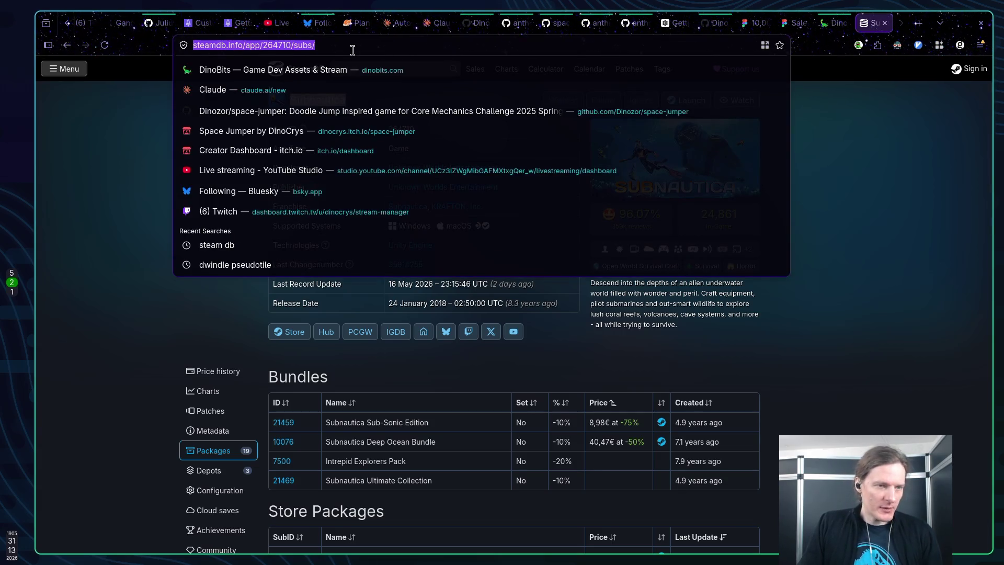
pyautogui.write('https://dinobits.com/')
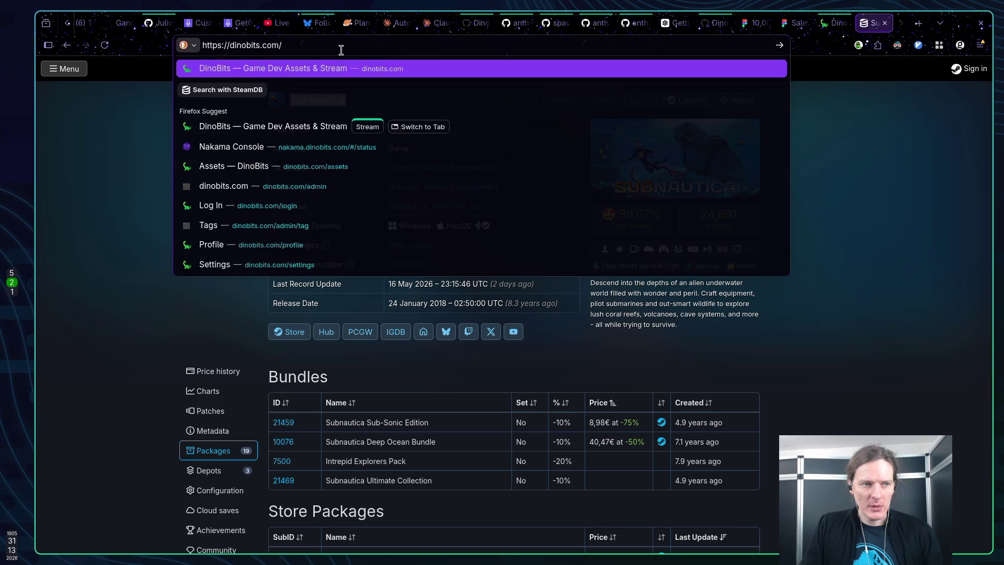
pyautogui.click(132, 166)
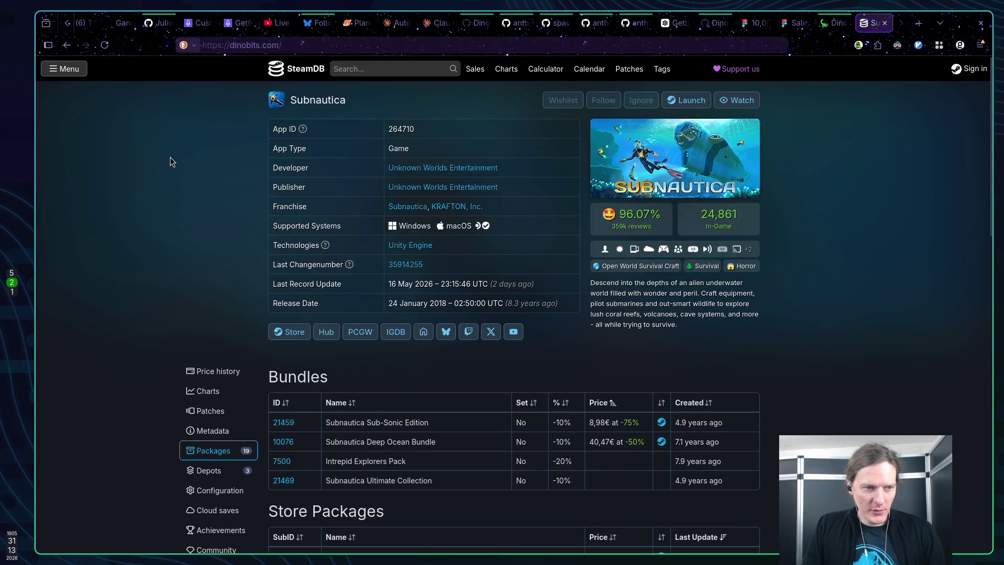
# Search the web for 'Subnautica in space' using the copied Subnautica title
pyautogui.doubleClick(329, 100)
pyautogui.hotkey('ctrl', 'c')
pyautogui.click(298, 45)
pyautogui.hotkey('ctrl', 'v')
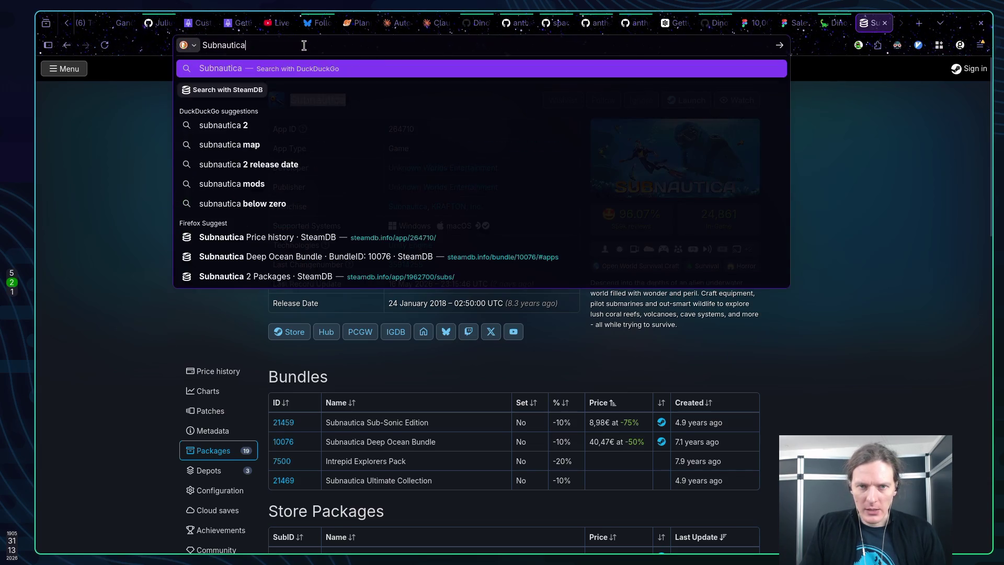
pyautogui.write('7u')
pyautogui.press('BackSpace')
pyautogui.press('BackSpace')
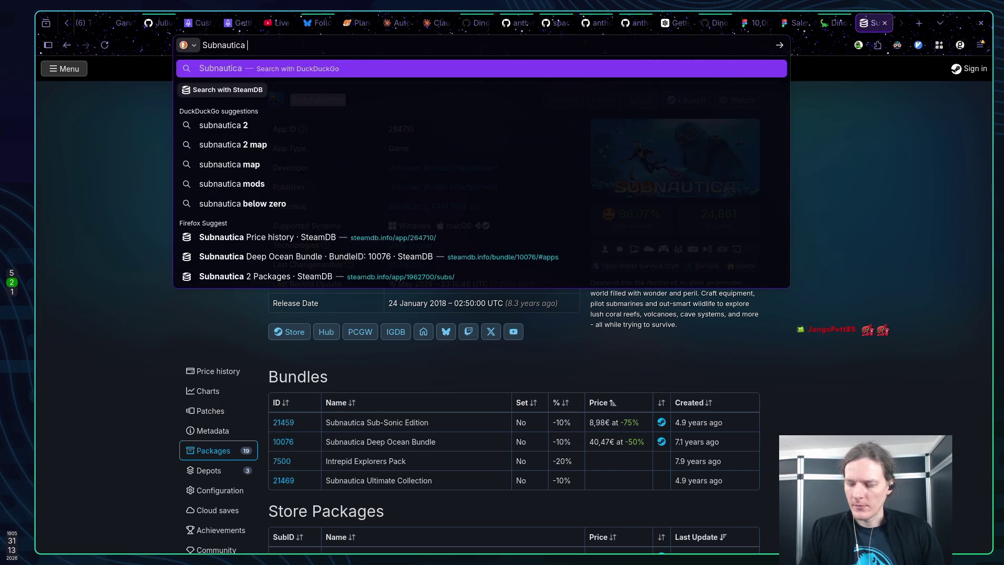
pyautogui.write('n space')
pyautogui.press('Return')
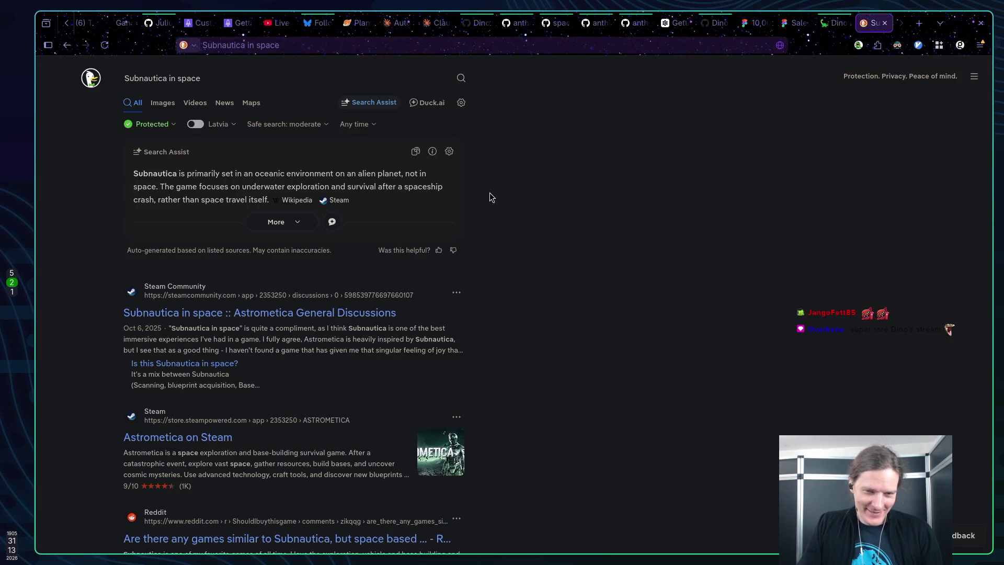
# Open the 'Astrometica on Steam' result in a new tab and switch to it
pyautogui.scroll(-1, 501, 204)
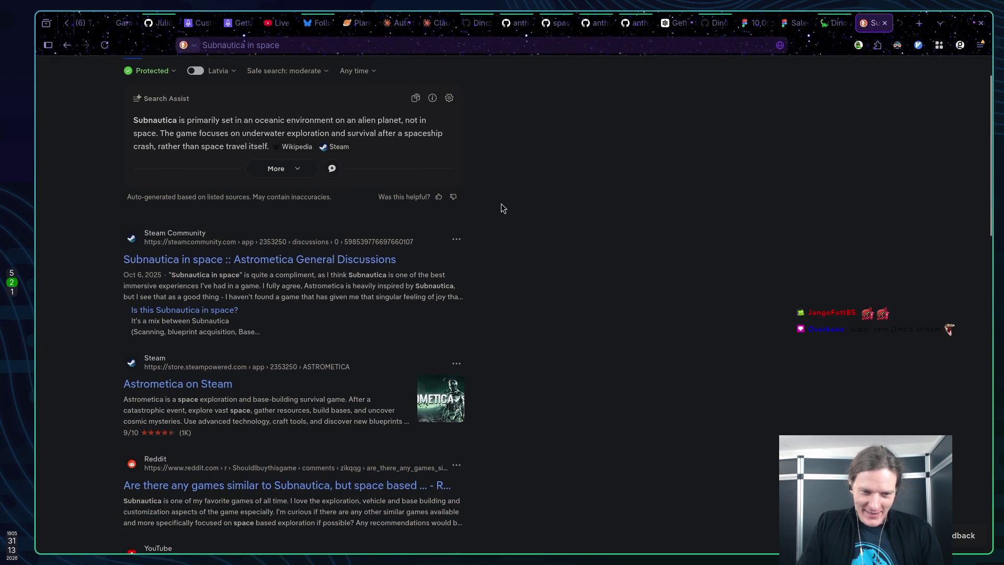
pyautogui.middleClick(216, 387)
pyautogui.click(875, 25)
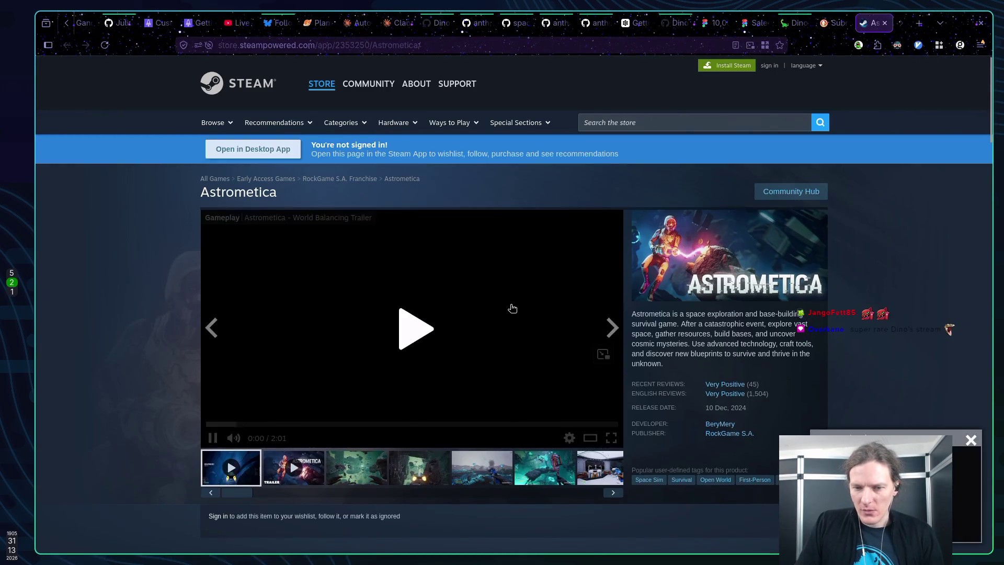
# Go through the first few screenshots in the Astrometica gallery
pyautogui.scroll(-5, 405, 421)
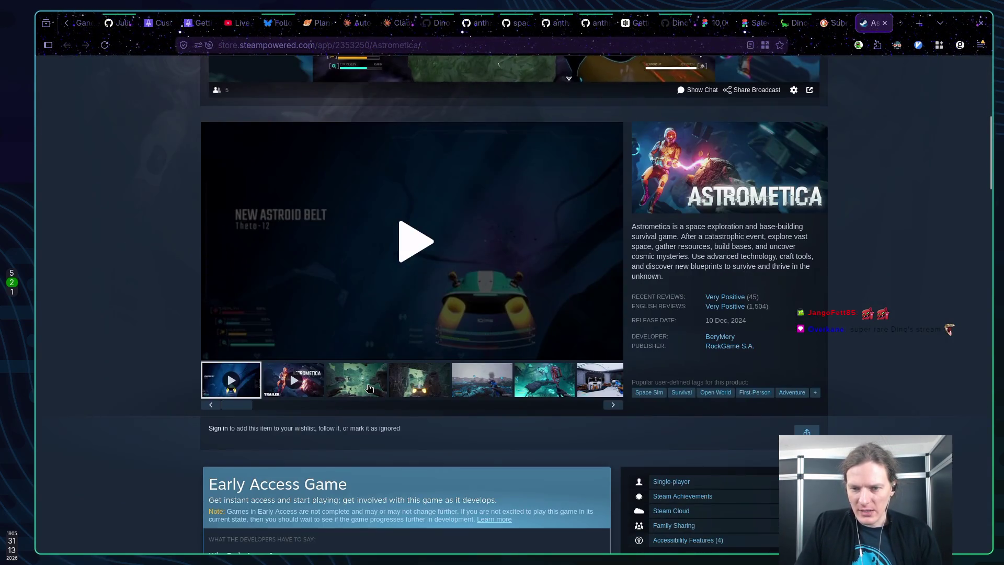
pyautogui.click(369, 387)
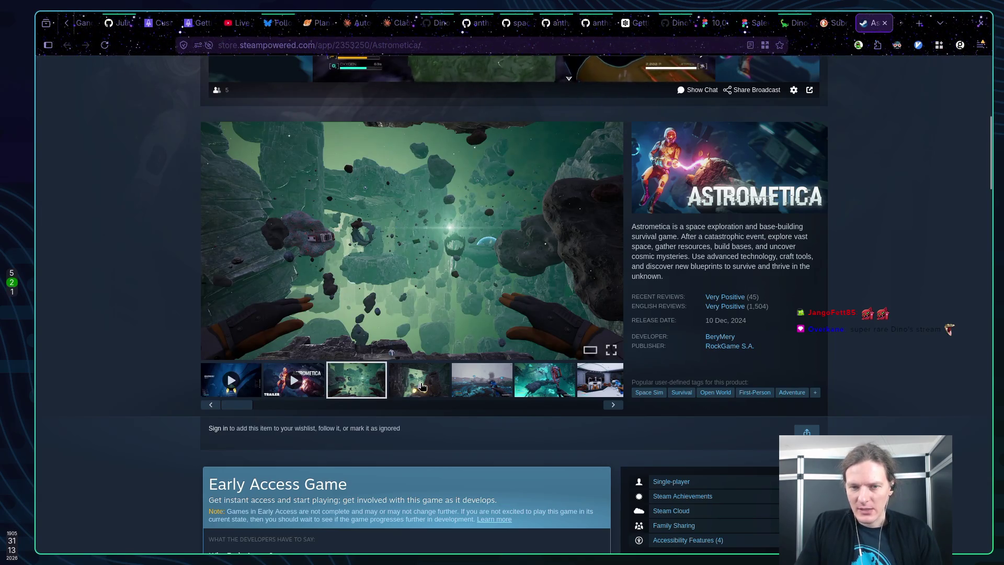
pyautogui.click(422, 386)
pyautogui.click(482, 386)
pyautogui.click(544, 387)
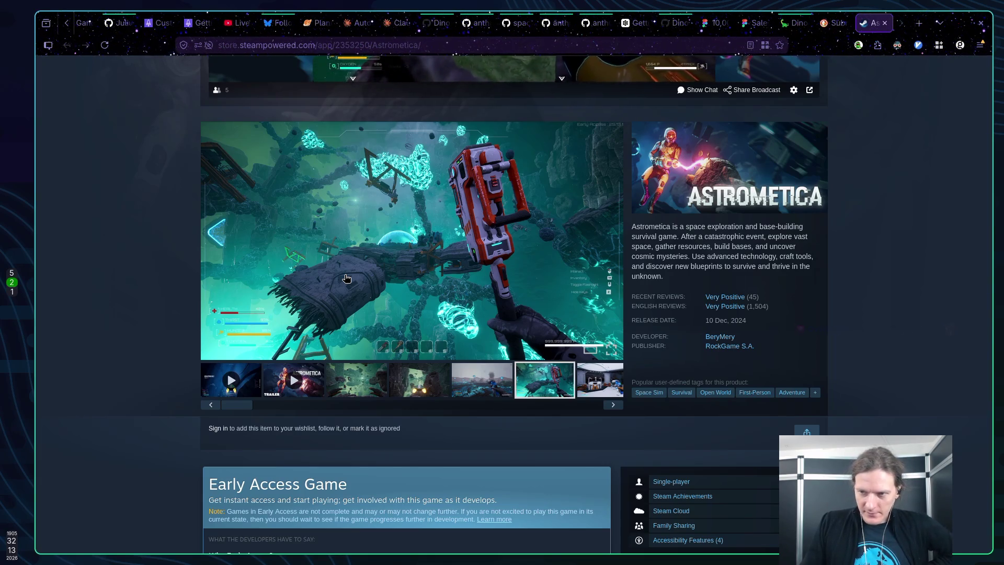
# Advance through the space-station, green asteroid, dark-blue ship, red, snowy, pink and asteroid-ship screenshots
pyautogui.click(581, 382)
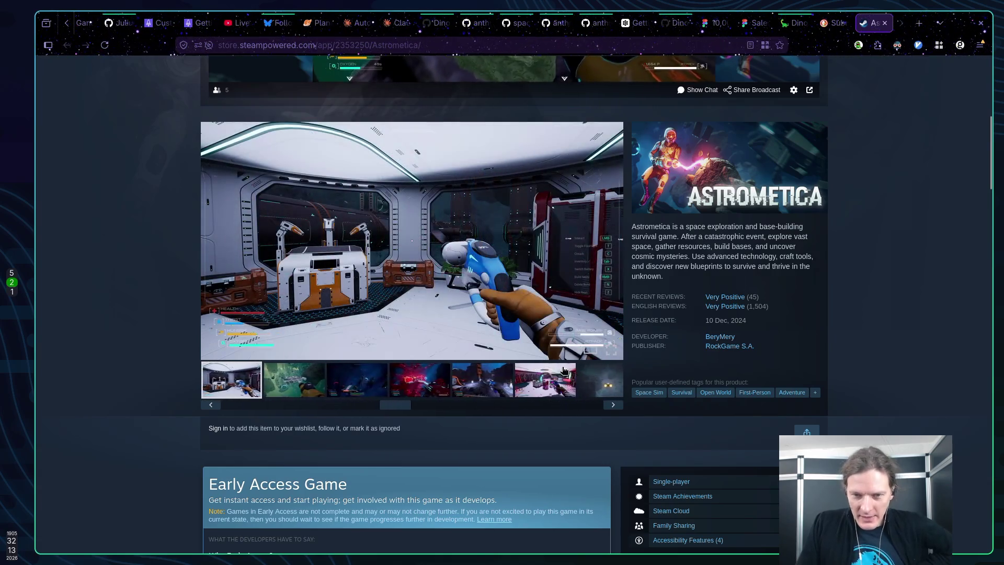
pyautogui.click(612, 405)
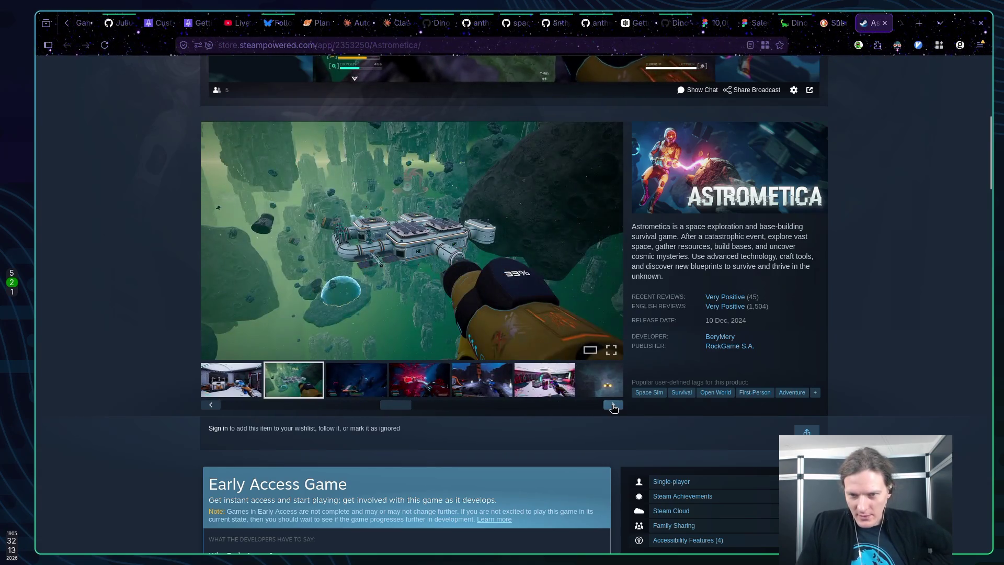
pyautogui.click(613, 406)
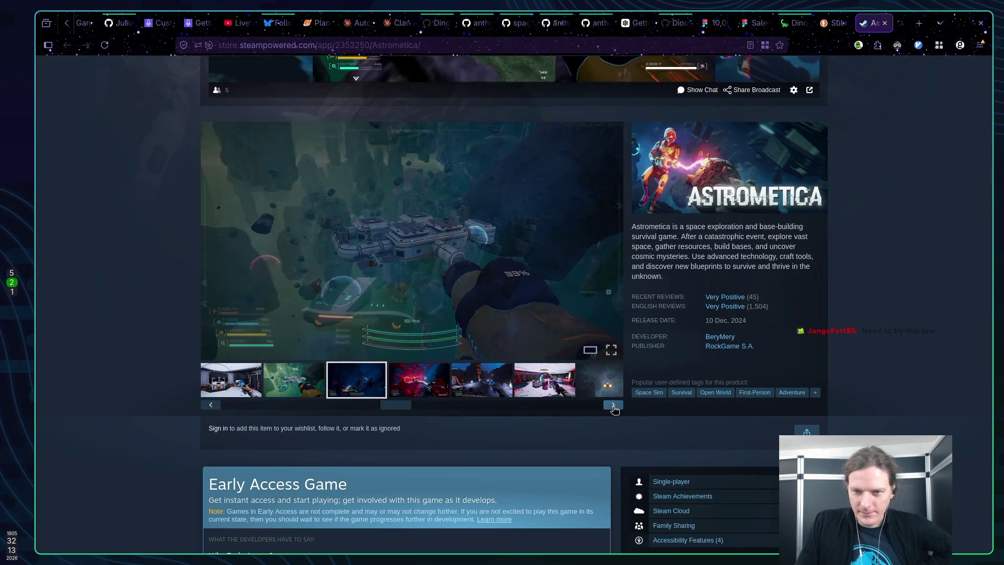
pyautogui.click(614, 407)
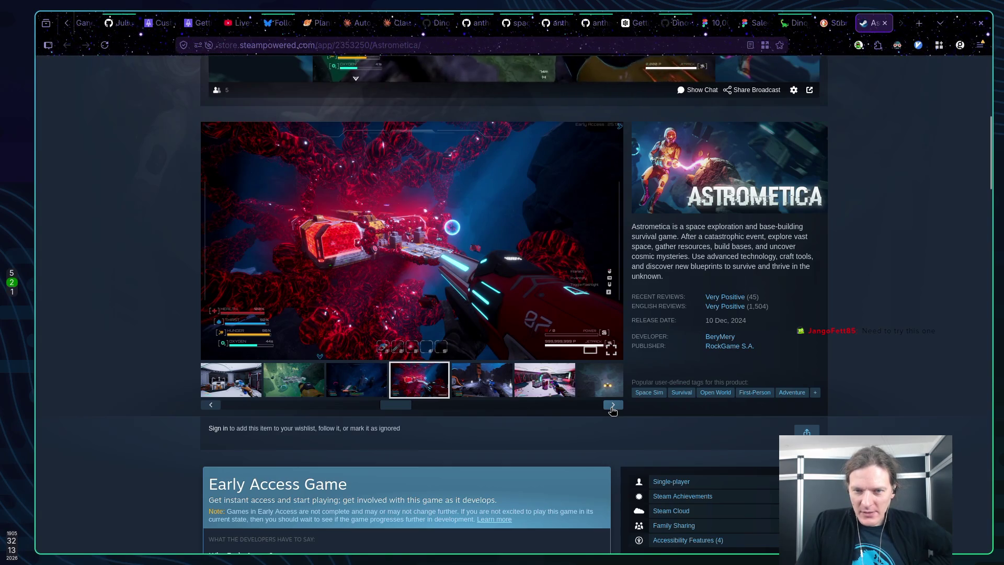
pyautogui.click(612, 406)
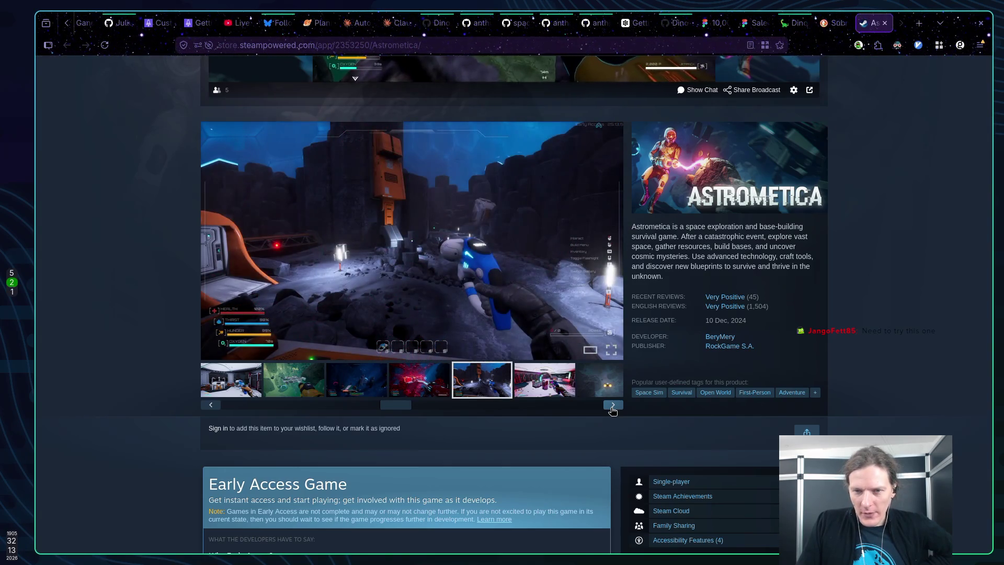
pyautogui.click(613, 406)
pyautogui.click(613, 406)
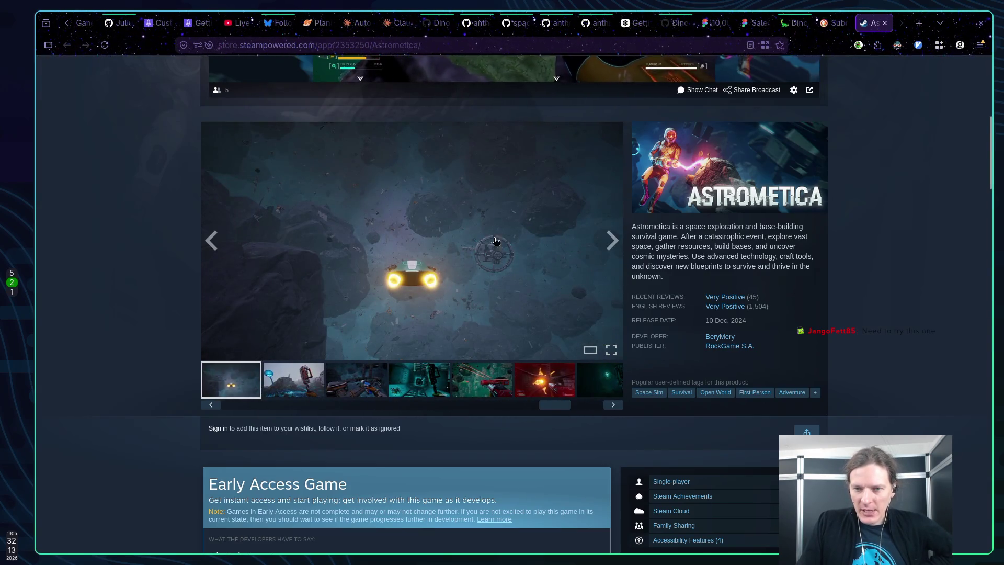
# Continue through the tunnel, red gun, red explosion and green-crystal screenshots
pyautogui.click(618, 411)
pyautogui.click(618, 411)
pyautogui.click(618, 411)
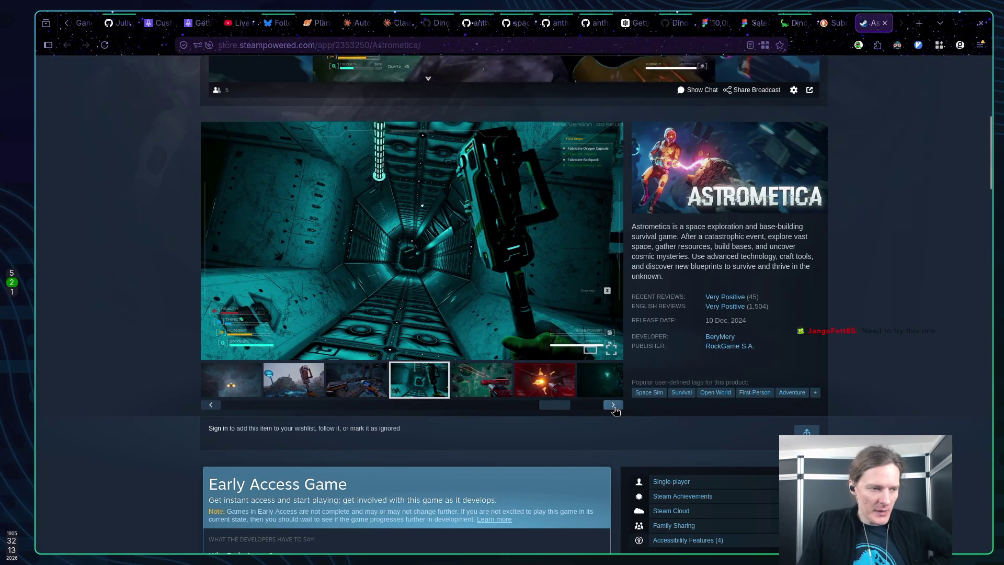
pyautogui.click(614, 411)
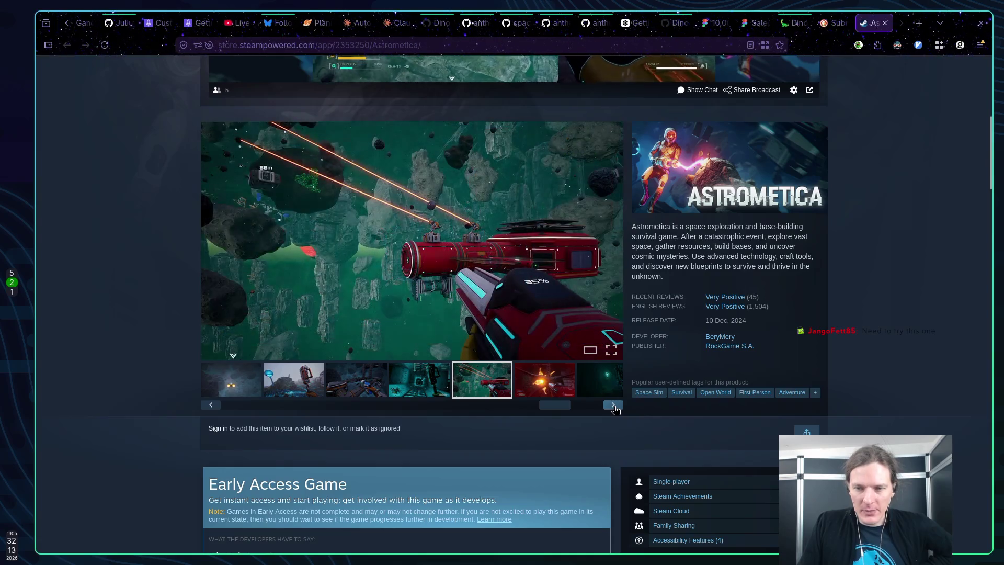
pyautogui.click(614, 410)
pyautogui.click(615, 410)
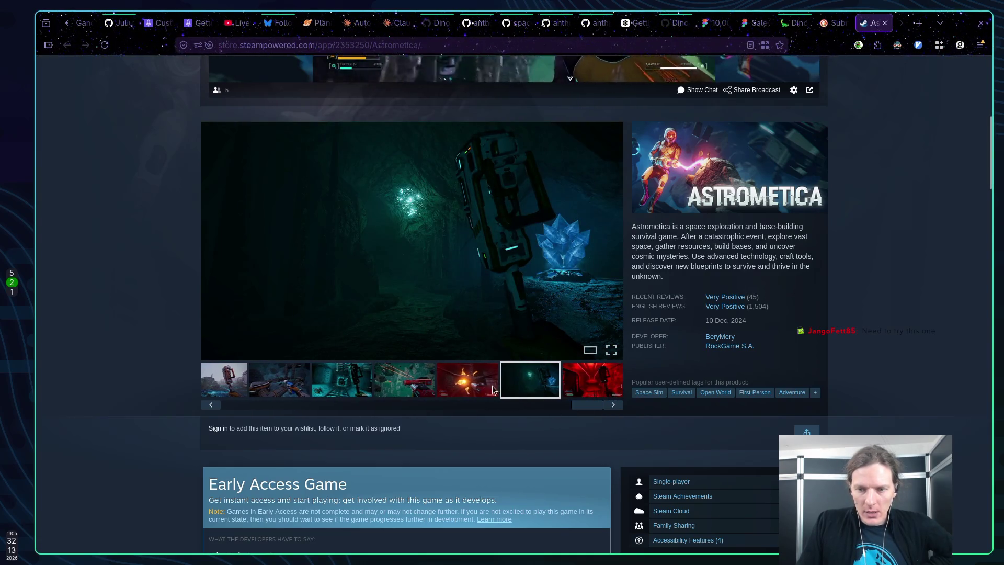
# Flip between the red explosion, red tunnel and green crystal shots, ending on the red tunnel, and select the page URL
pyautogui.click(479, 386)
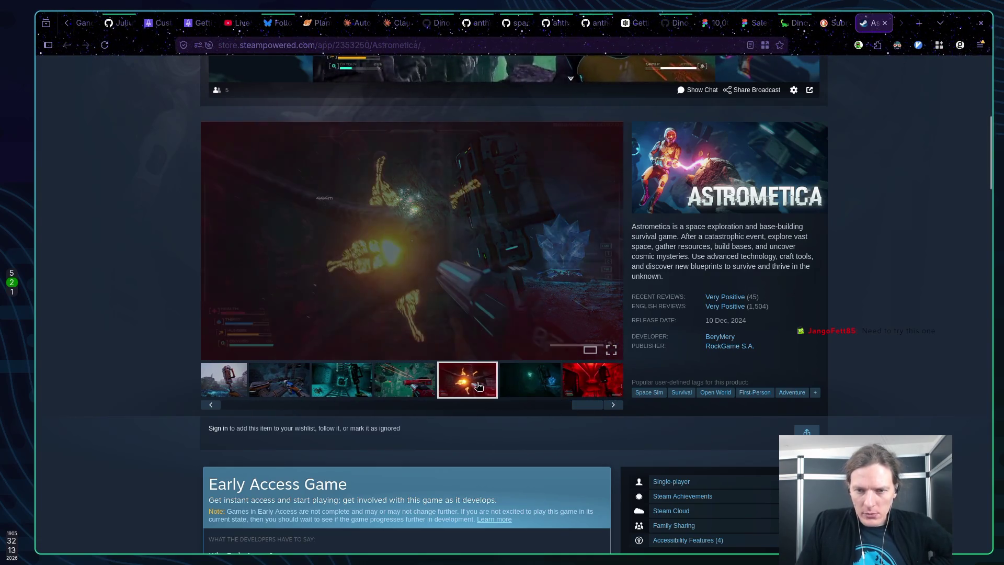
pyautogui.click(591, 389)
pyautogui.click(541, 382)
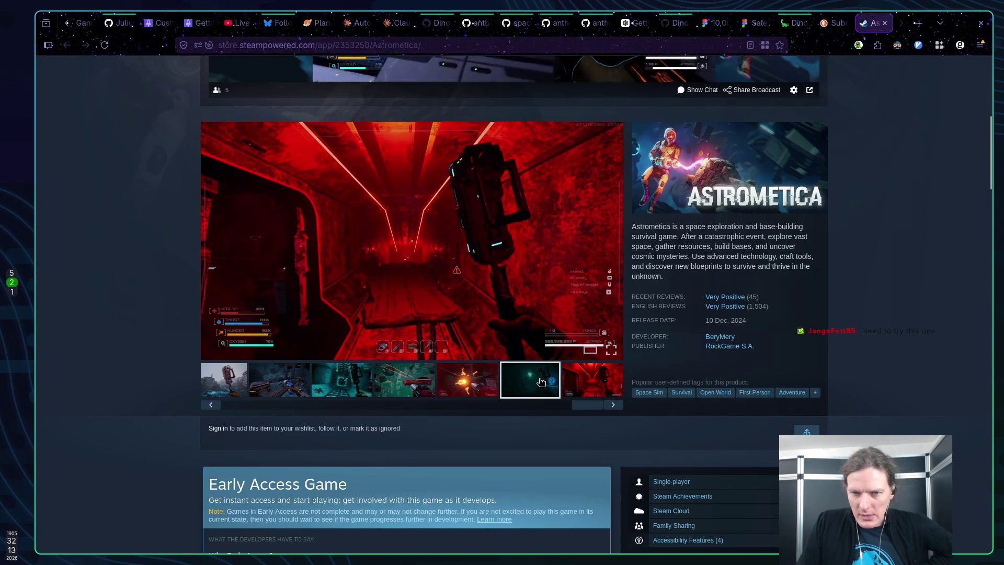
pyautogui.click(609, 383)
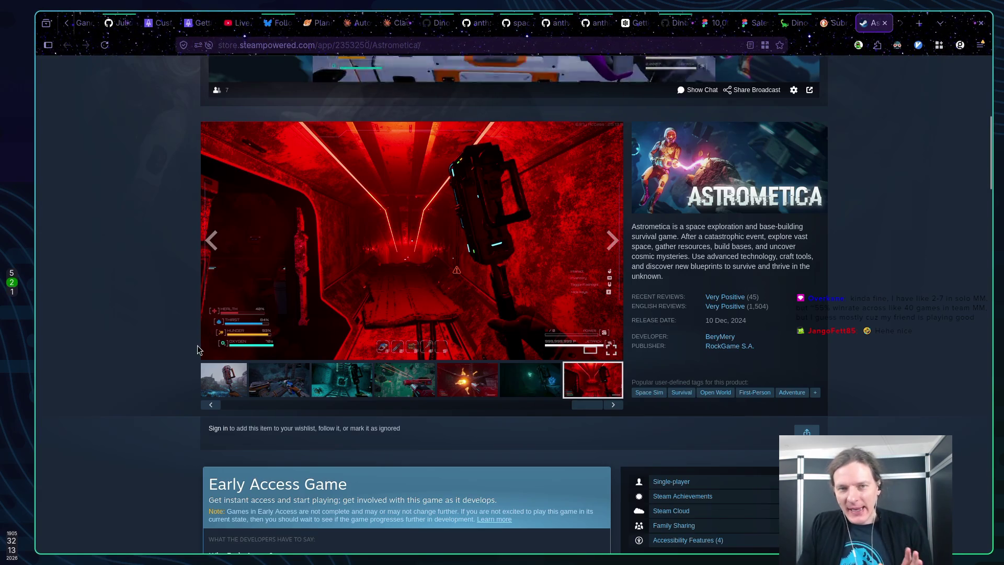
pyautogui.click(412, 48)
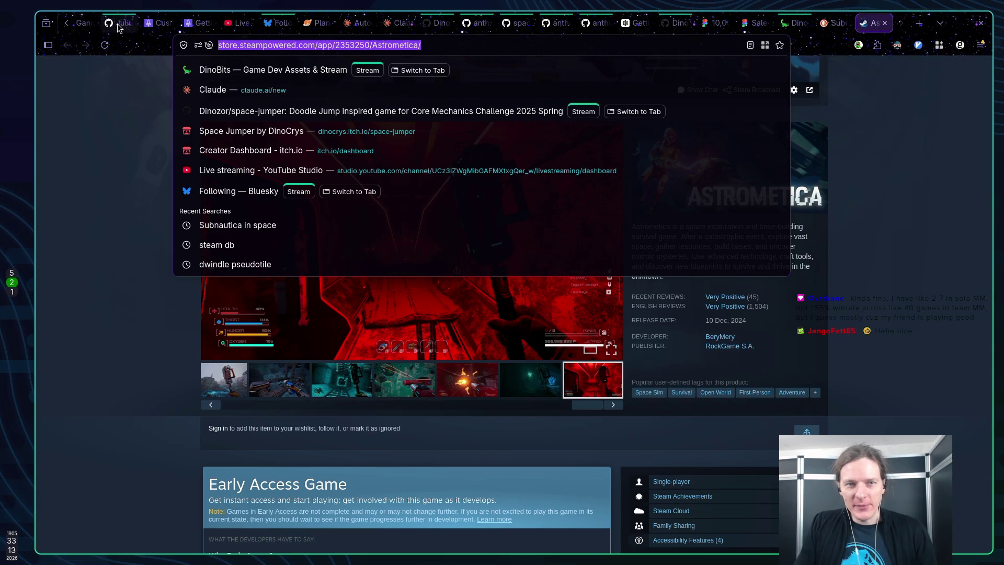
# Paste the Astrometica Steam store link into the Twitch stream chat and send it
pyautogui.scroll(2, 119, 26)
pyautogui.click(132, 25)
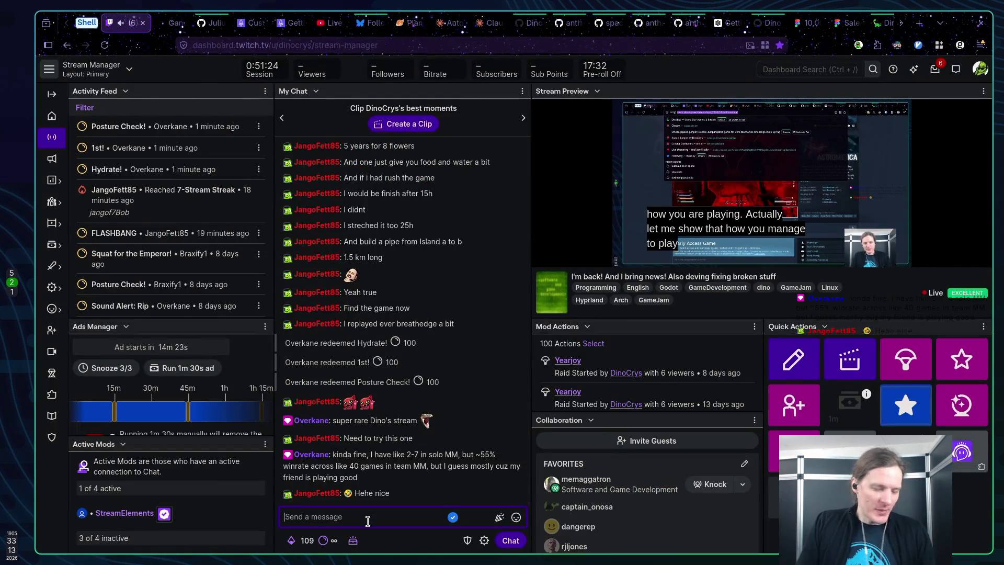
pyautogui.write('https://store.steampowered.com/app/2353250/Astrometica/')
pyautogui.press('Return')
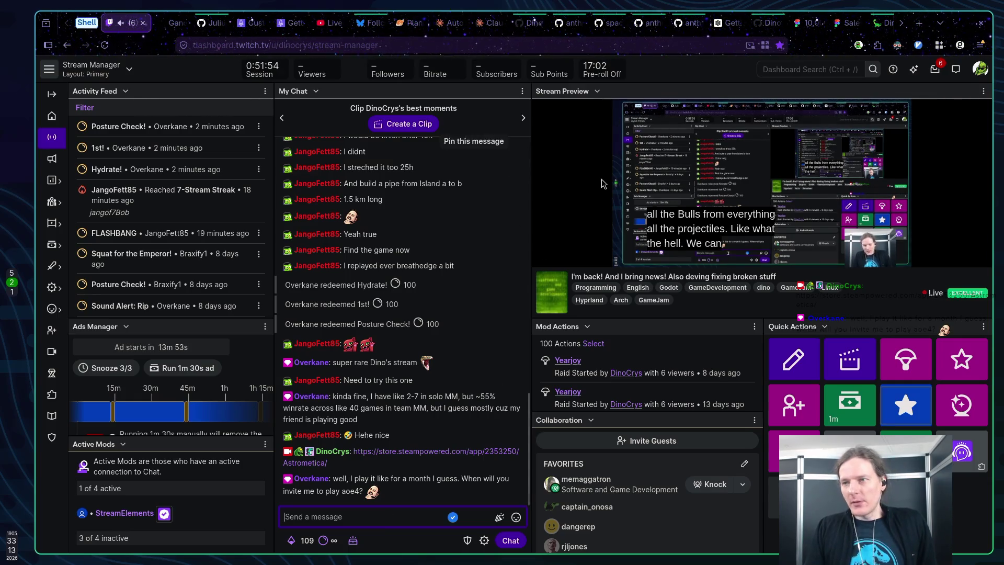
pyautogui.scroll(-2, 817, 24)
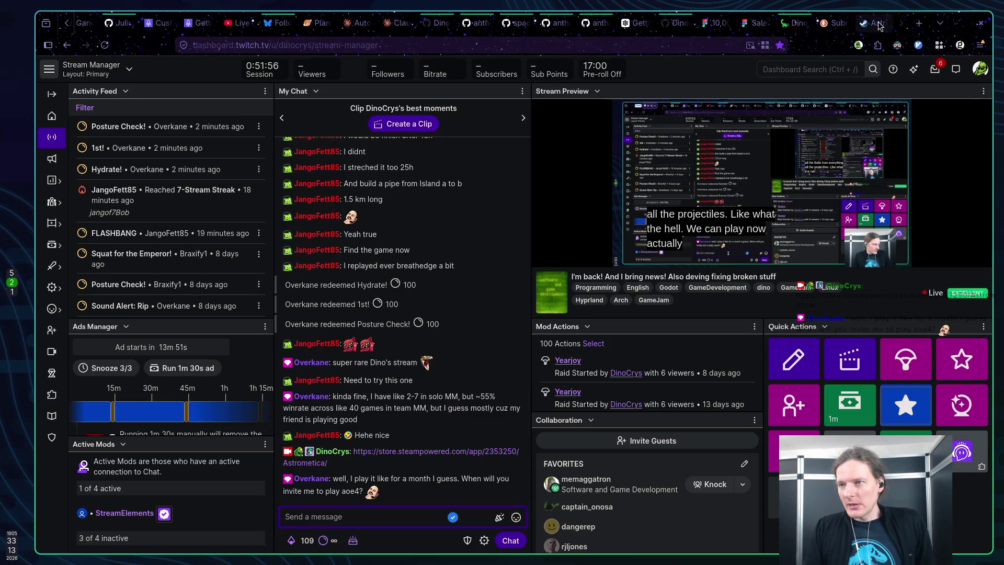
# Go back to the Astrometica page, review its bundles, soundtrack DLC, events and description, then close it
pyautogui.click(880, 24)
pyautogui.click(839, 25)
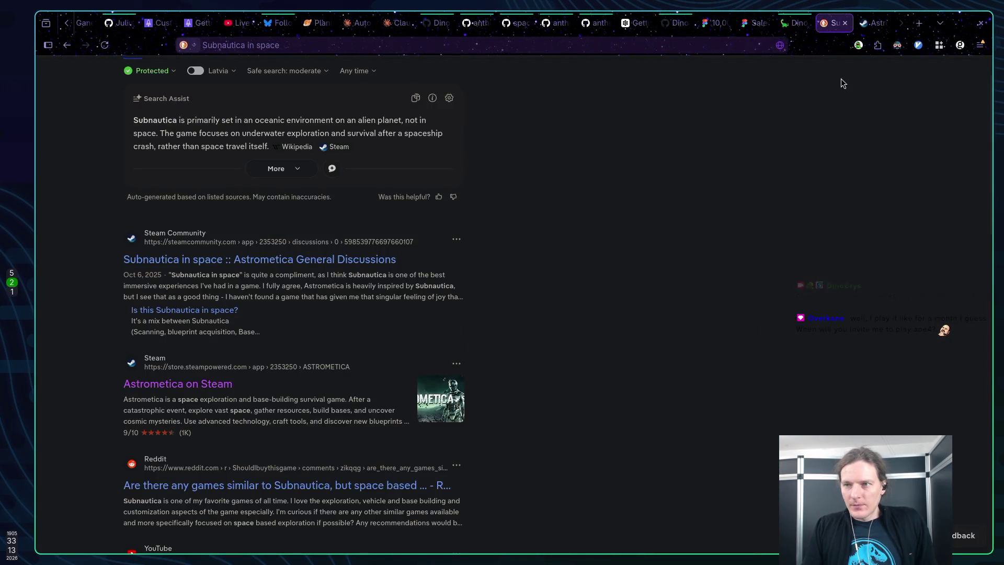
pyautogui.click(872, 23)
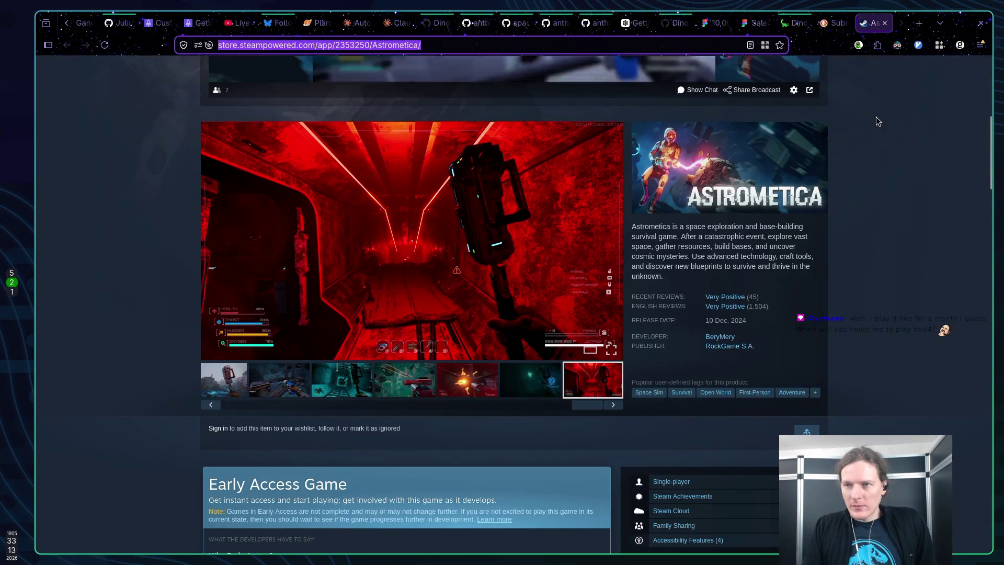
pyautogui.scroll(-6, 283, 213)
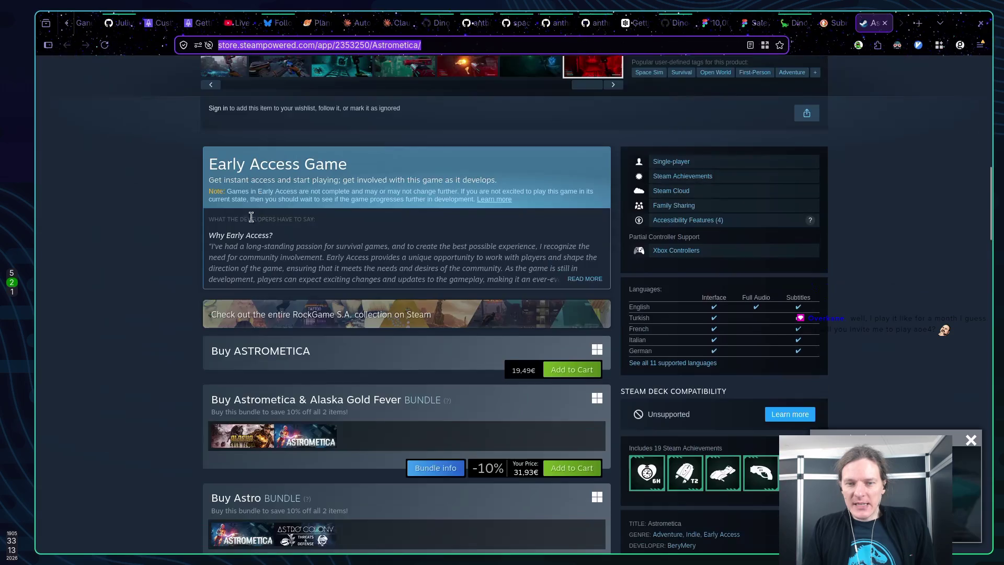
pyautogui.scroll(1, 123, 231)
pyautogui.scroll(-7, 124, 227)
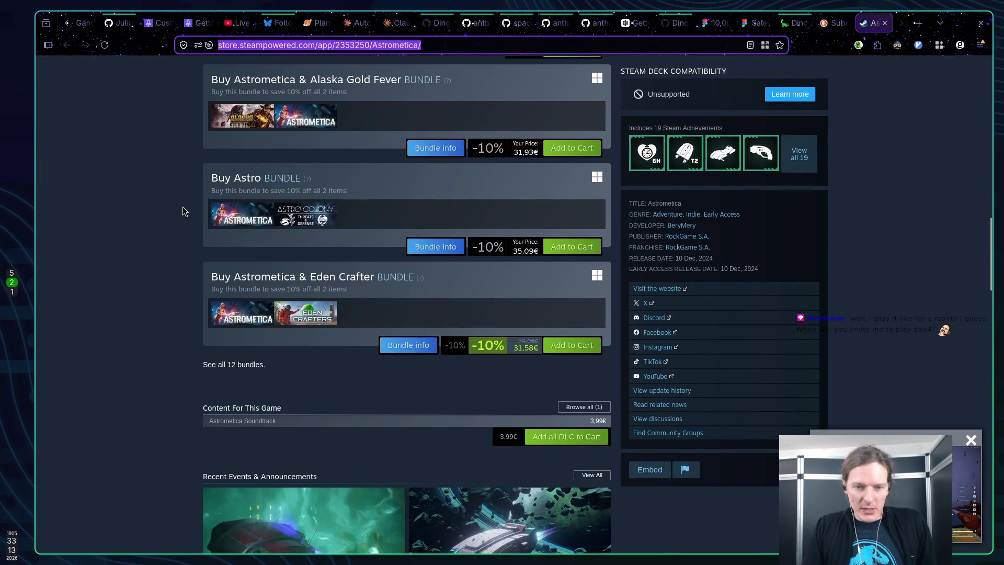
pyautogui.scroll(-7, 183, 190)
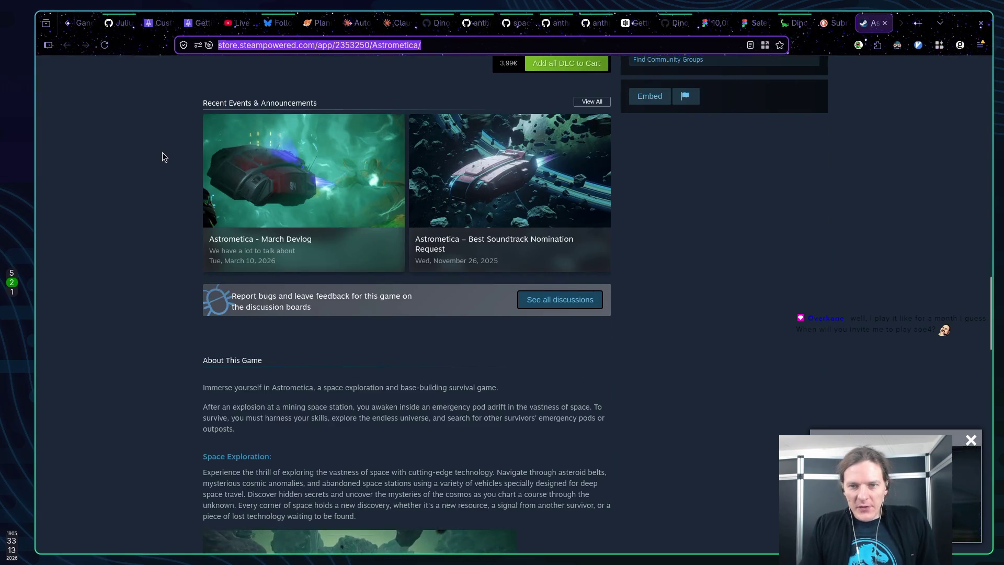
pyautogui.scroll(20, 161, 157)
pyautogui.scroll(5, 152, 173)
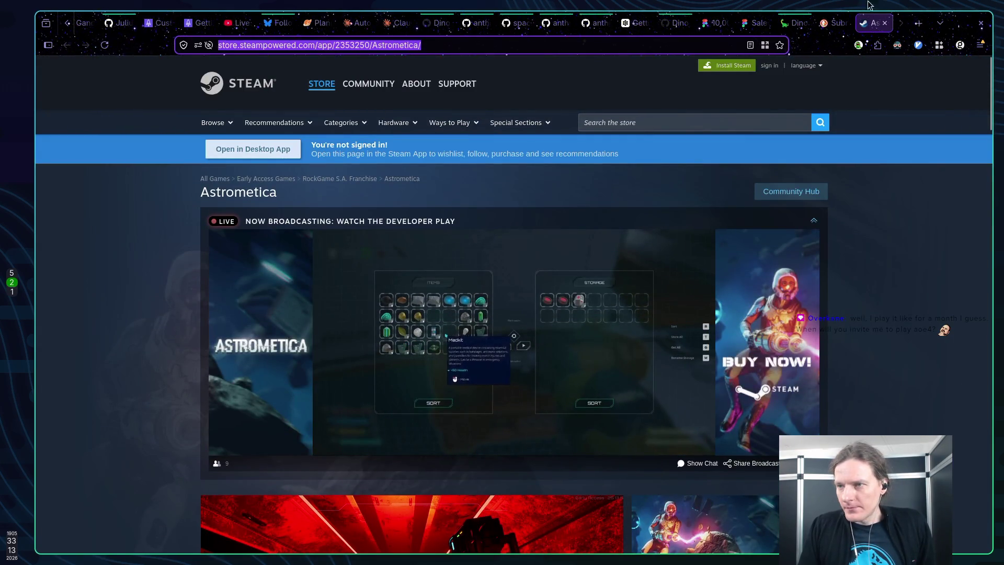
pyautogui.middleClick(874, 27)
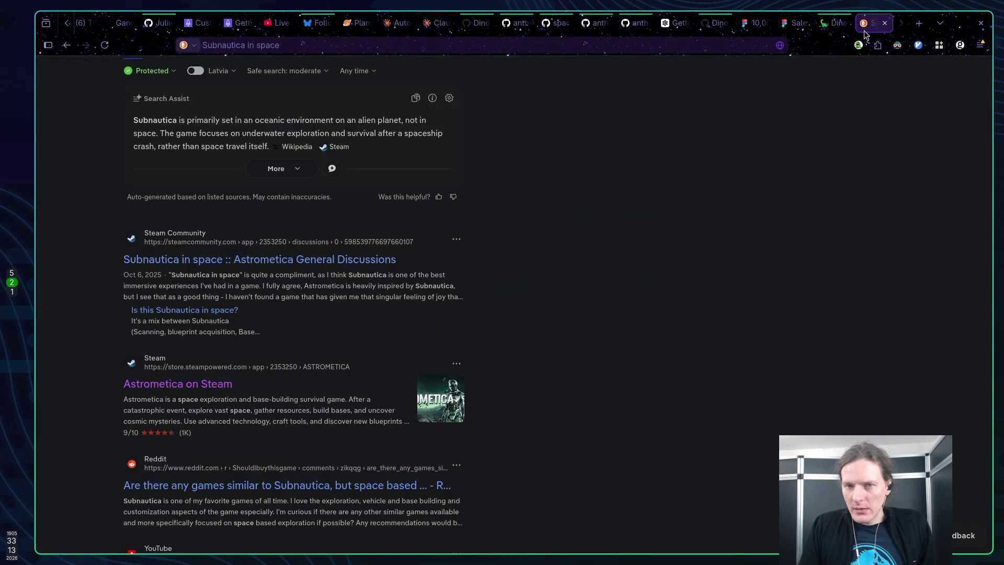
# Return to SteamDB, search for 'Emires' and open Age of Empires IV: Anniversary Edition
pyautogui.hotkey('alt', 'Left')
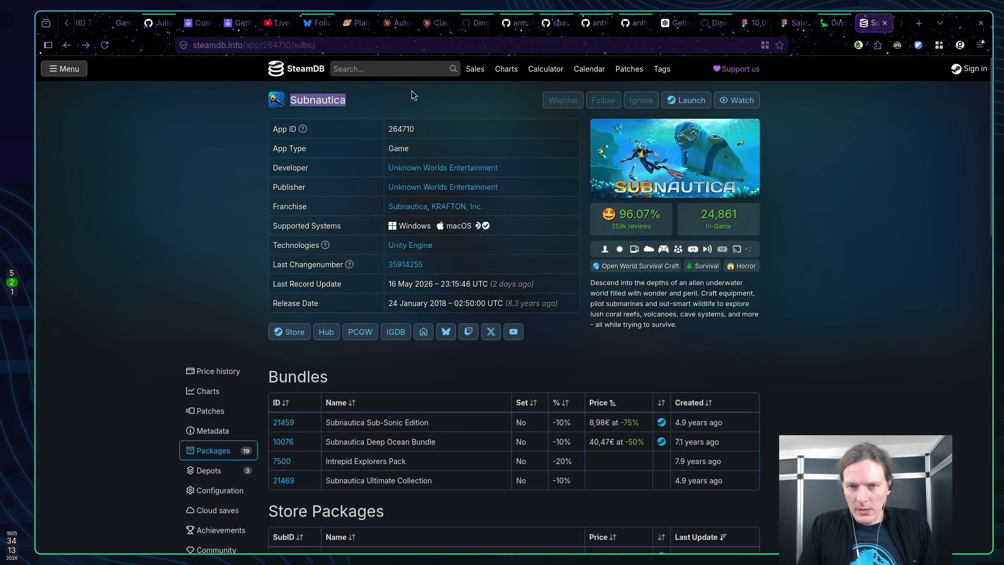
pyautogui.click(390, 70)
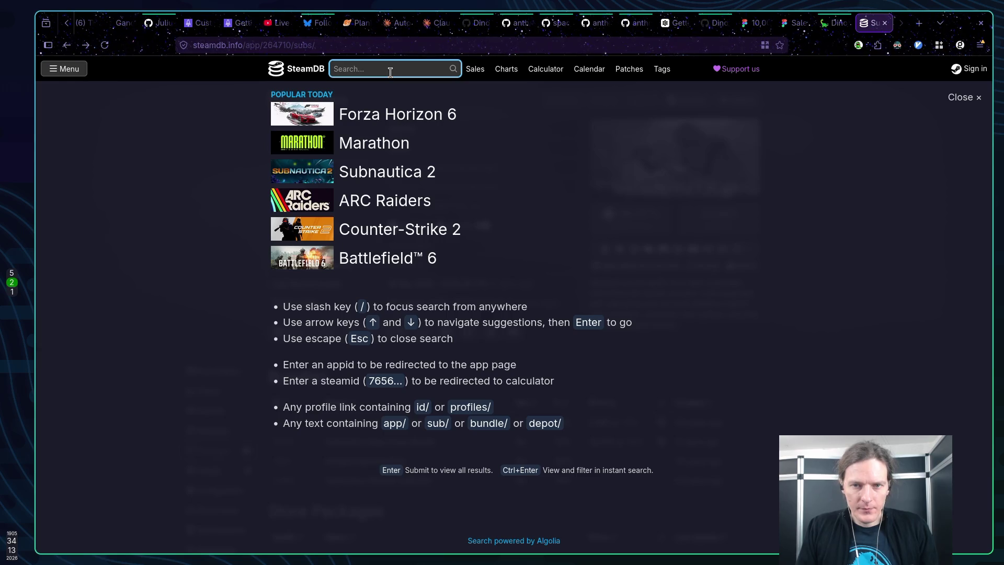
pyautogui.write('Age ofEmire')
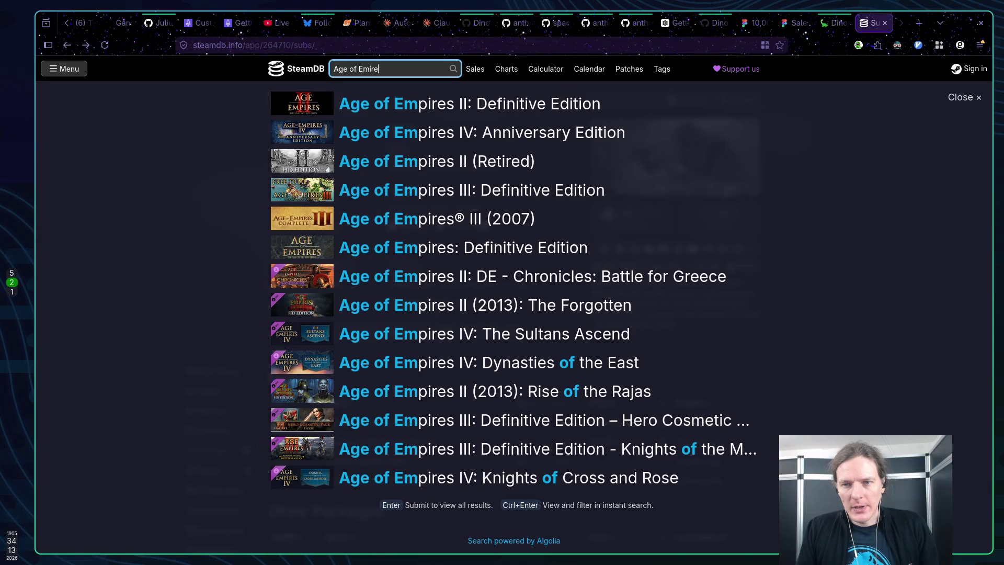
pyautogui.write('s')
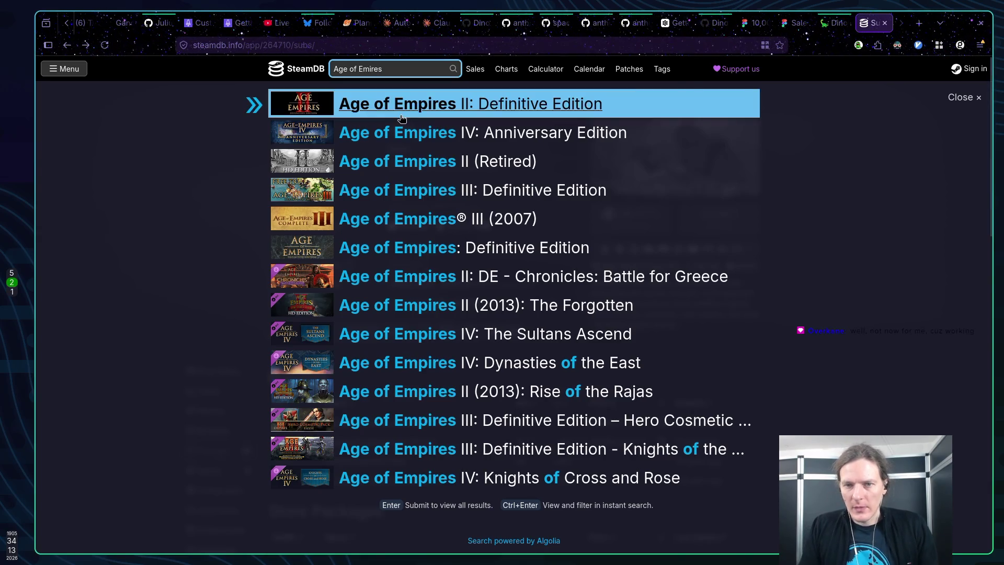
pyautogui.click(396, 136)
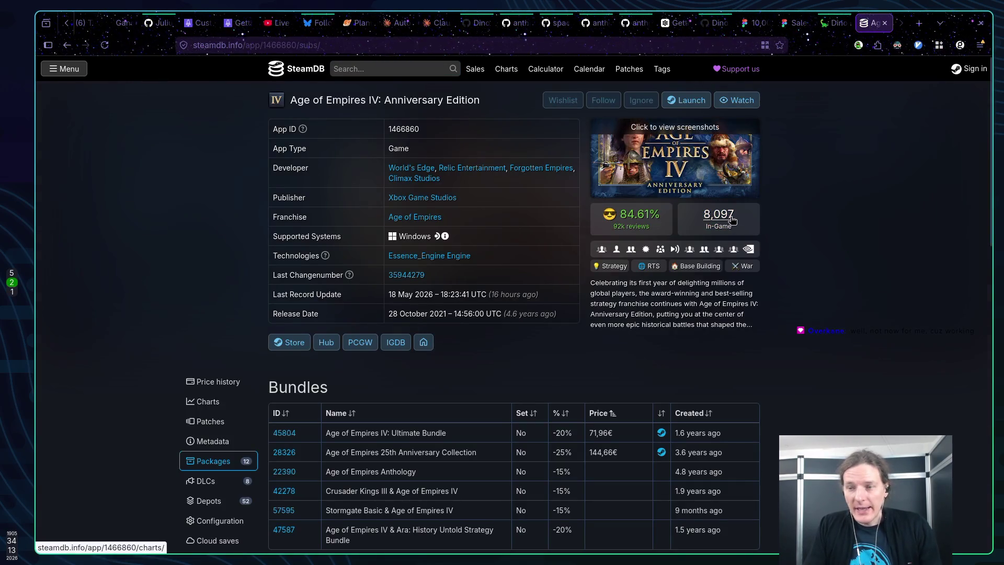
# Go back and open Age of Empires II: Definitive Edition instead, checking its packages
pyautogui.hotkey('alt', 'Left')
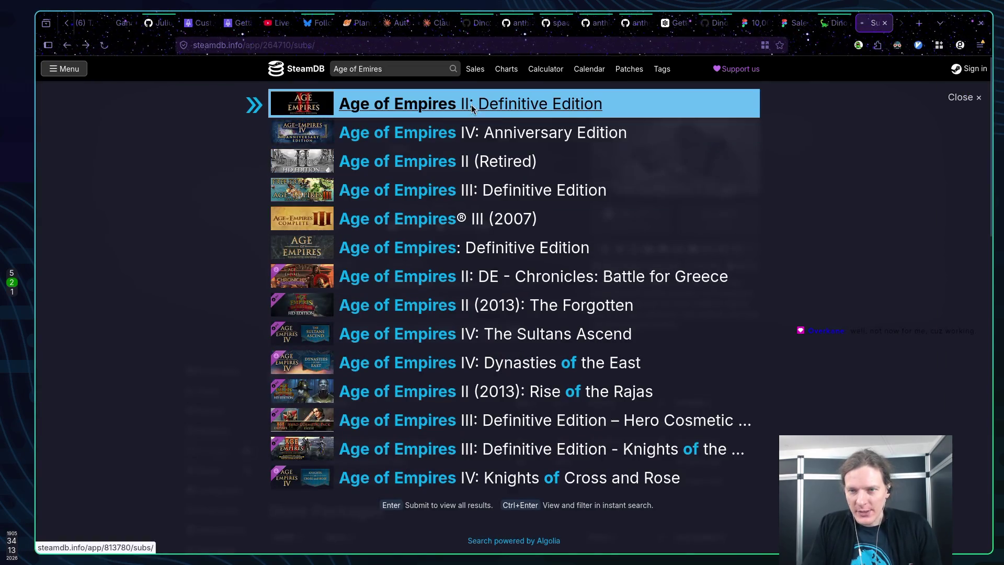
pyautogui.click(472, 105)
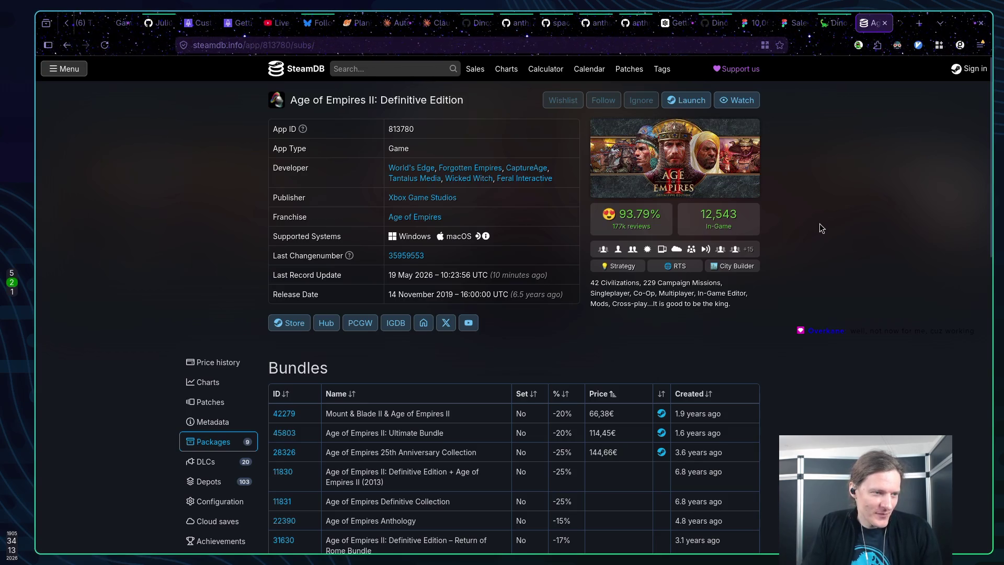
pyautogui.scroll(-10, 813, 229)
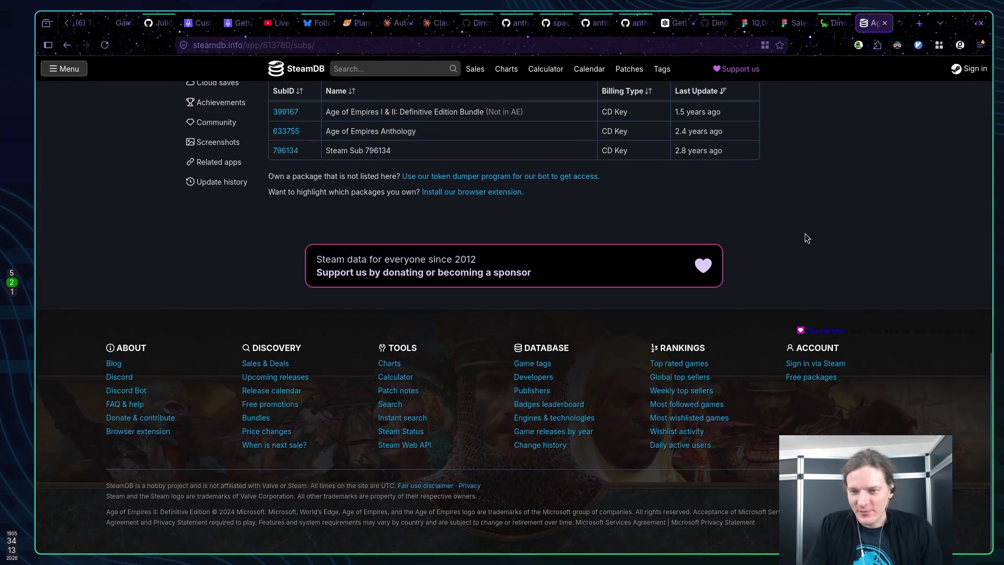
pyautogui.scroll(5, 805, 234)
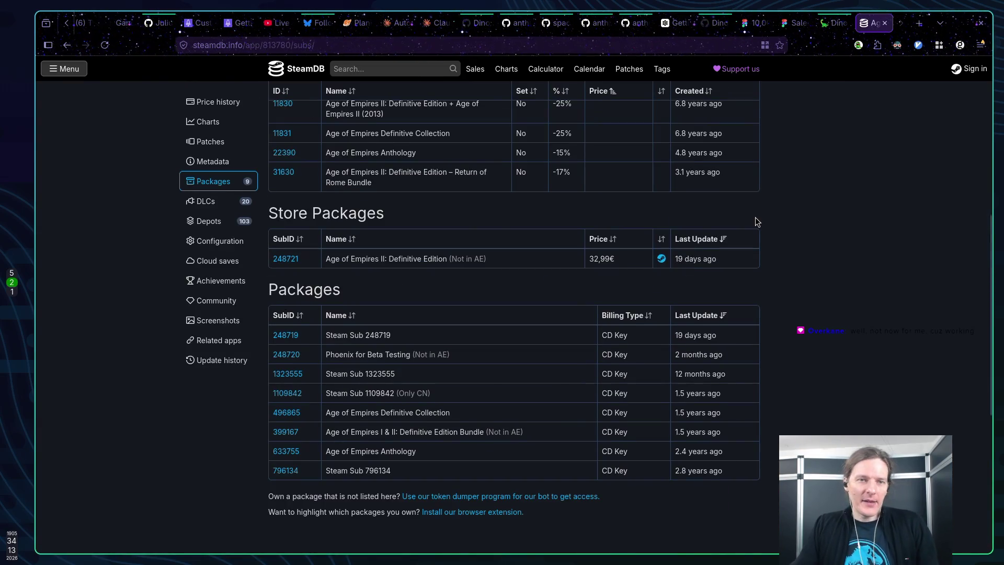
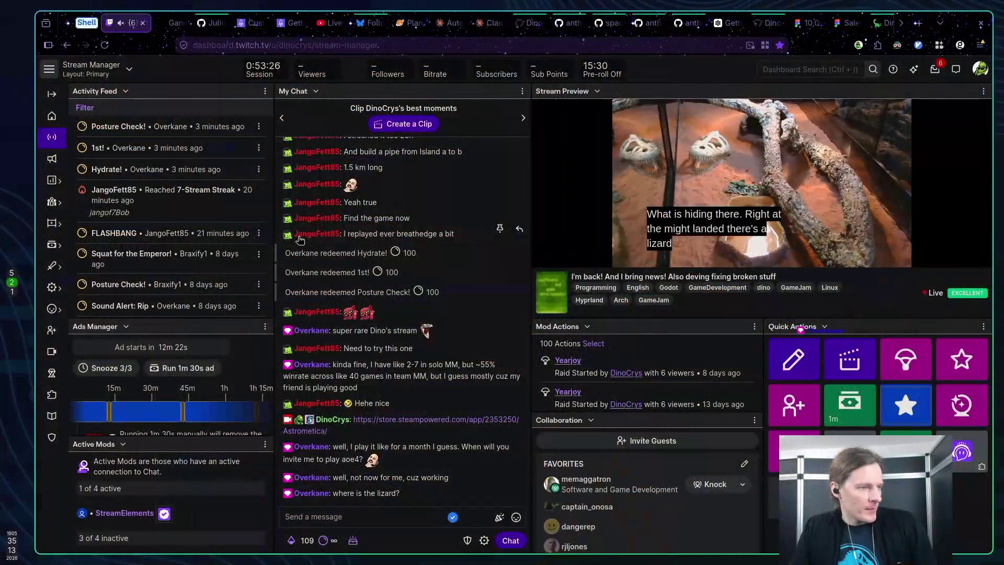
# Copy the dinobits.com address into the Twitch stream chat, send it, and return to DinoBits
pyautogui.click(874, 23)
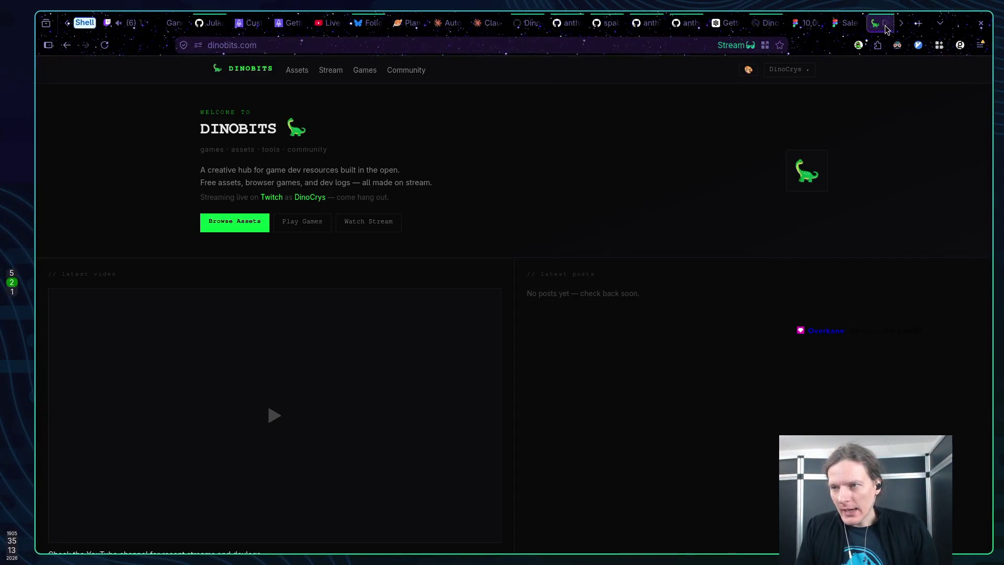
pyautogui.click(448, 46)
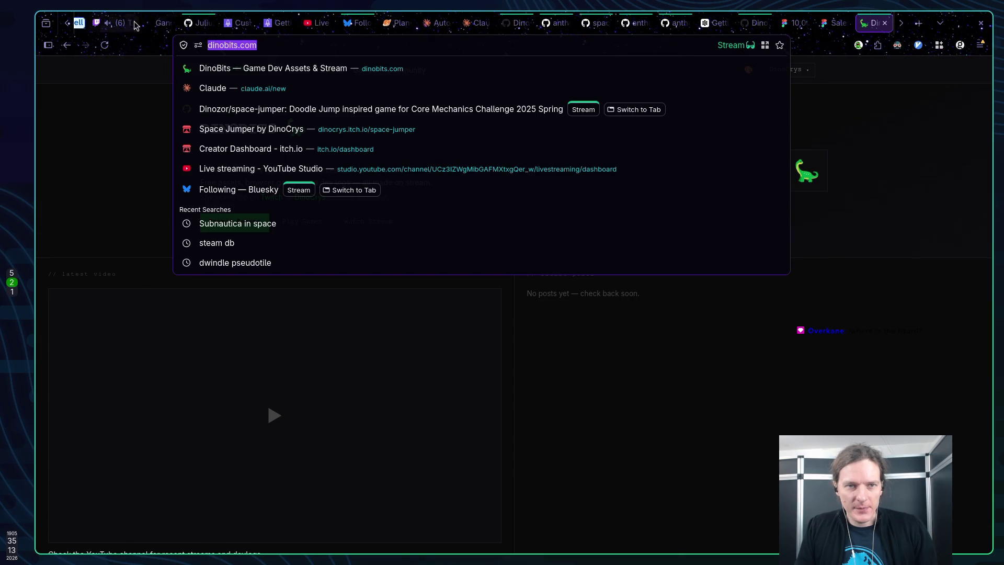
pyautogui.hotkey('ctrl', 'c')
pyautogui.click(135, 25)
pyautogui.hotkey('ctrl', 'v')
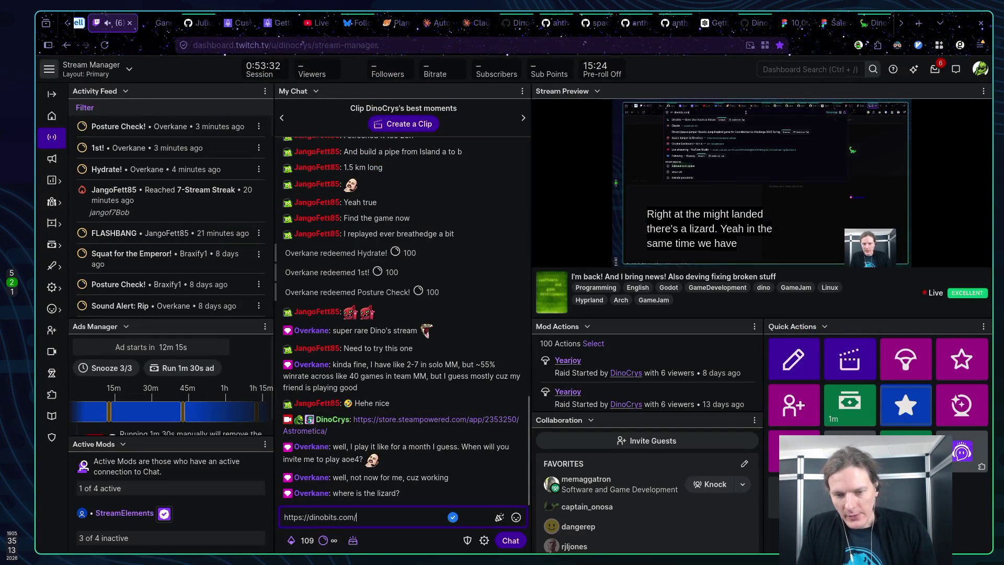
pyautogui.press('Return')
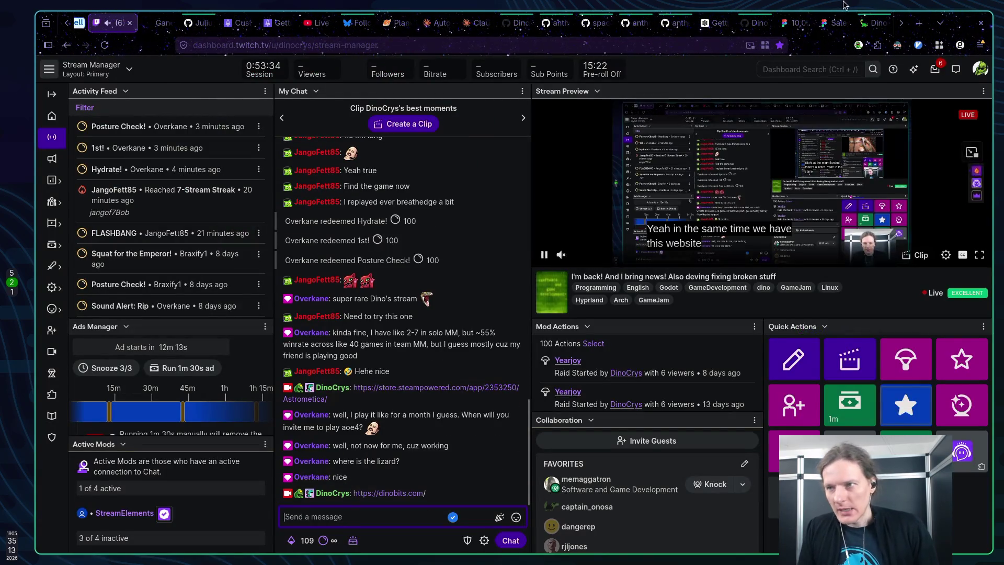
pyautogui.hotkey('ctrl', 'Tab')
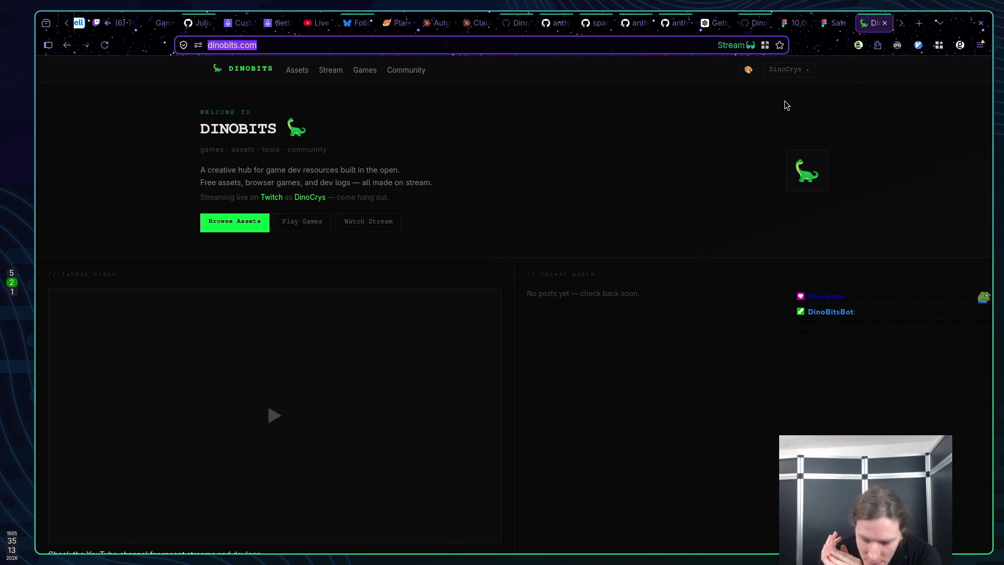
pyautogui.click(409, 71)
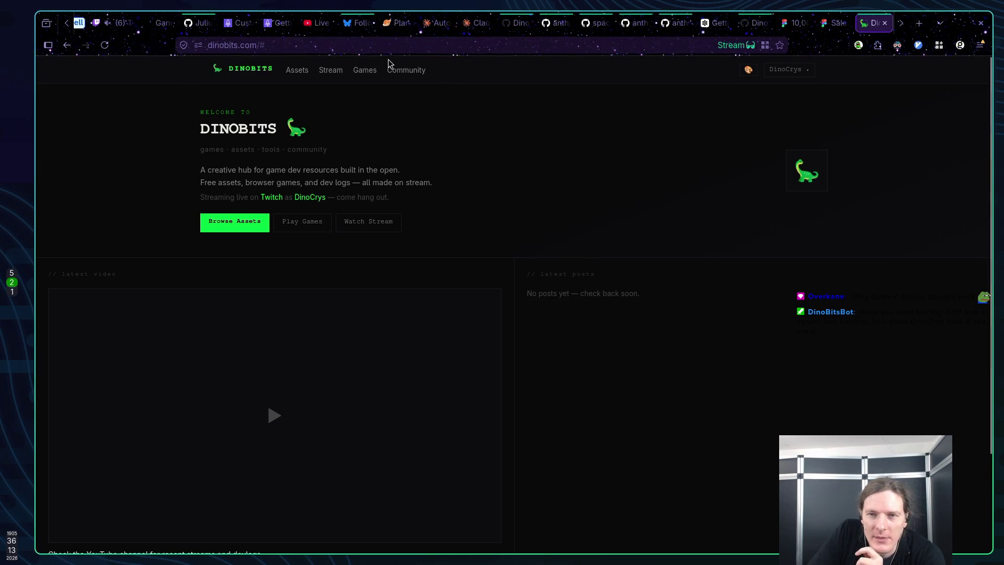
pyautogui.click(410, 77)
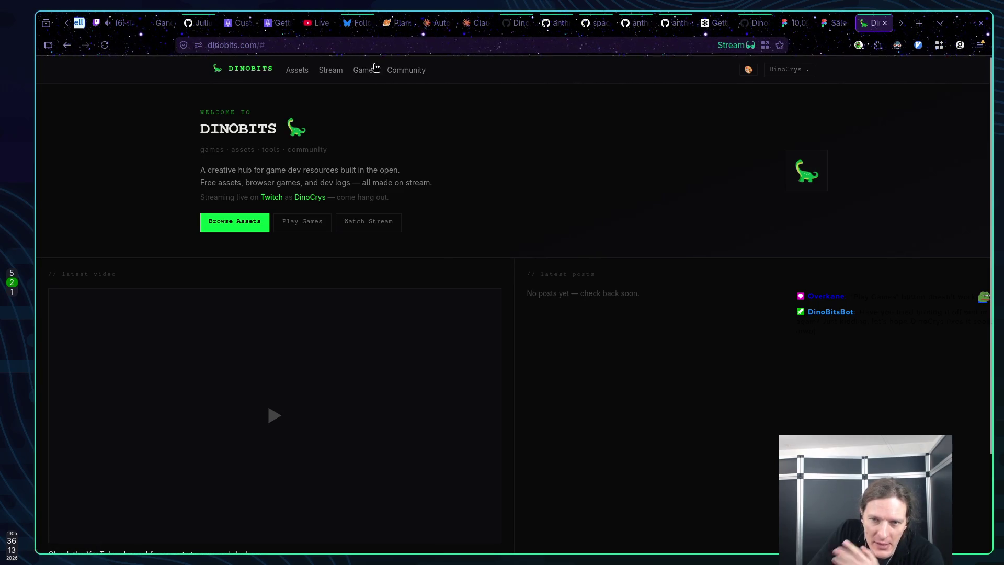
pyautogui.click(787, 69)
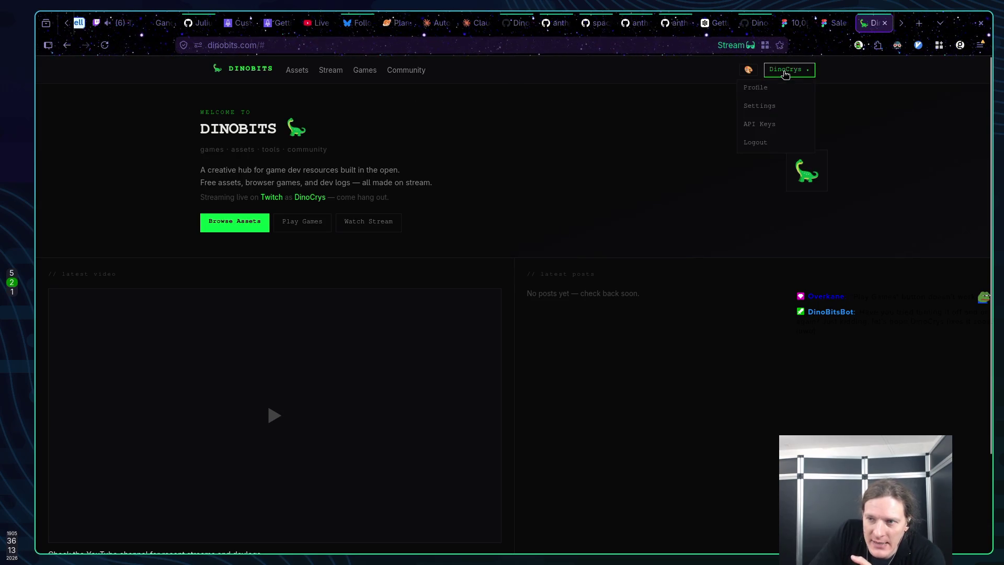
pyautogui.click(748, 69)
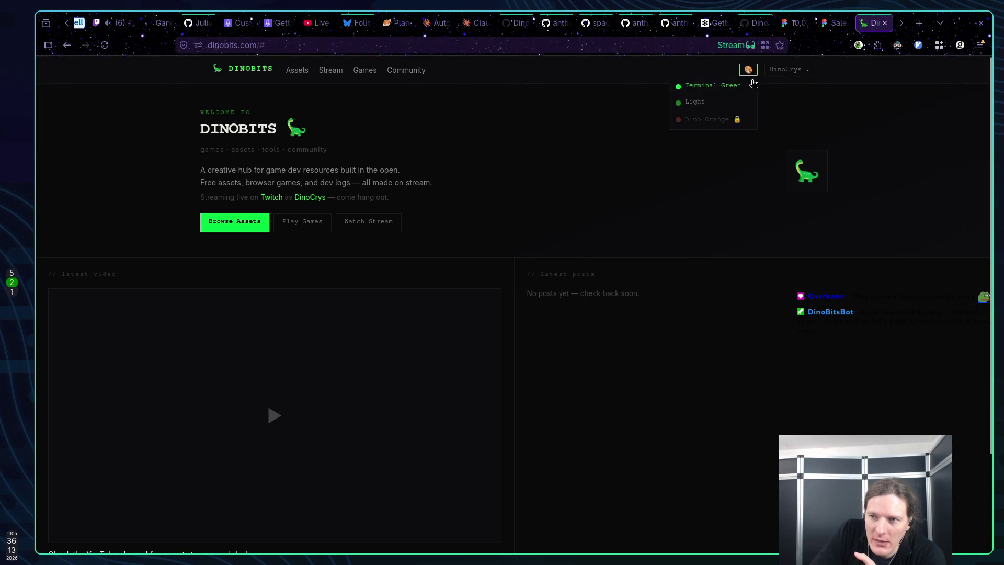
pyautogui.click(717, 106)
pyautogui.click(748, 70)
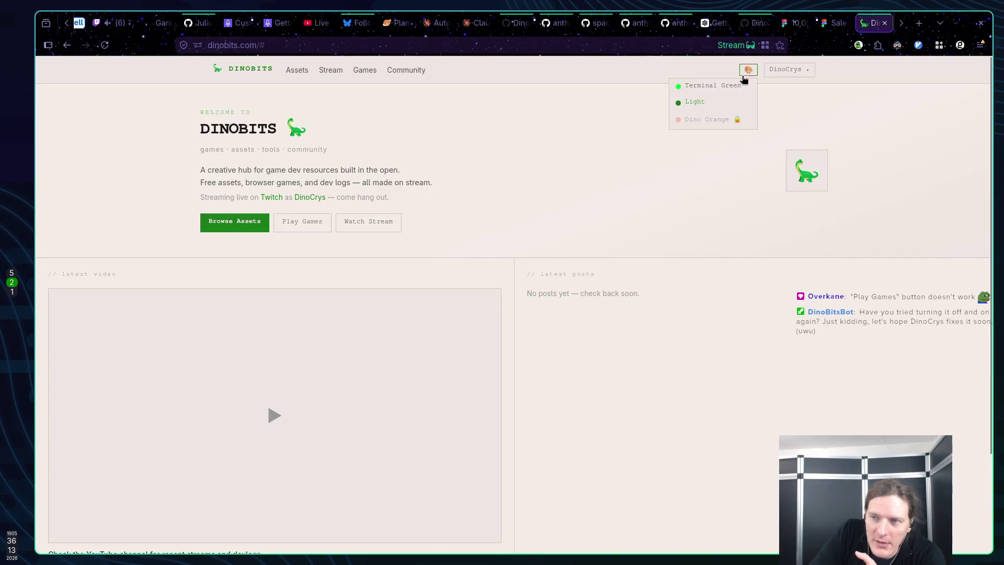
pyautogui.click(719, 86)
pyautogui.click(789, 69)
pyautogui.click(563, 133)
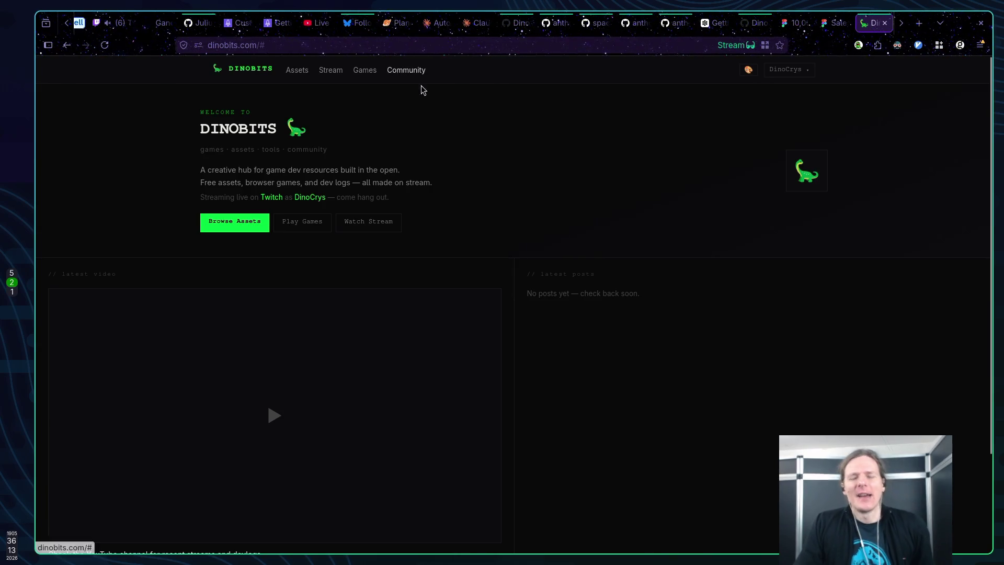
# Try the dinobits.com/community address, then go back after it returns a 404
pyautogui.click(334, 46)
pyautogui.click(334, 46)
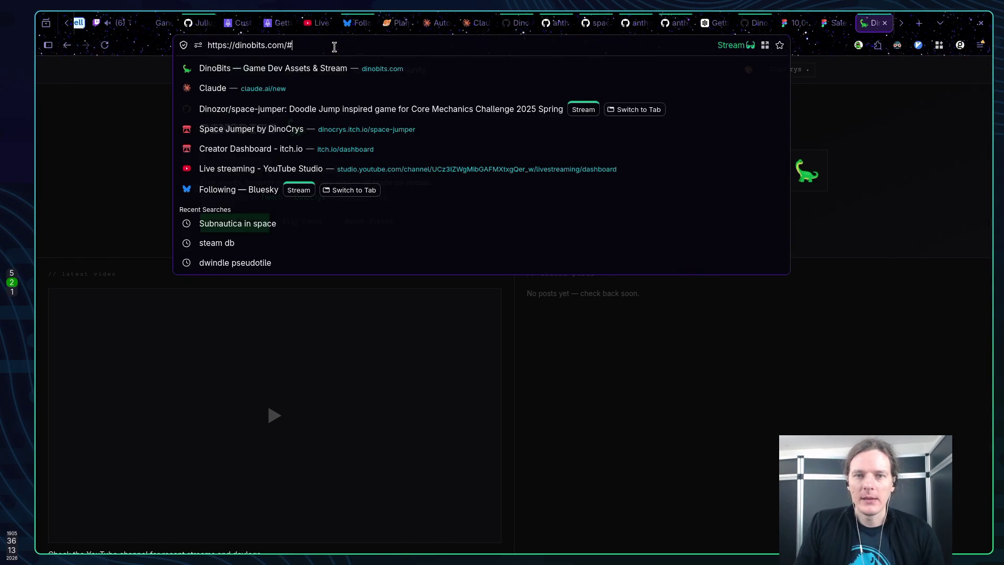
pyautogui.press('BackSpace')
pyautogui.write('community')
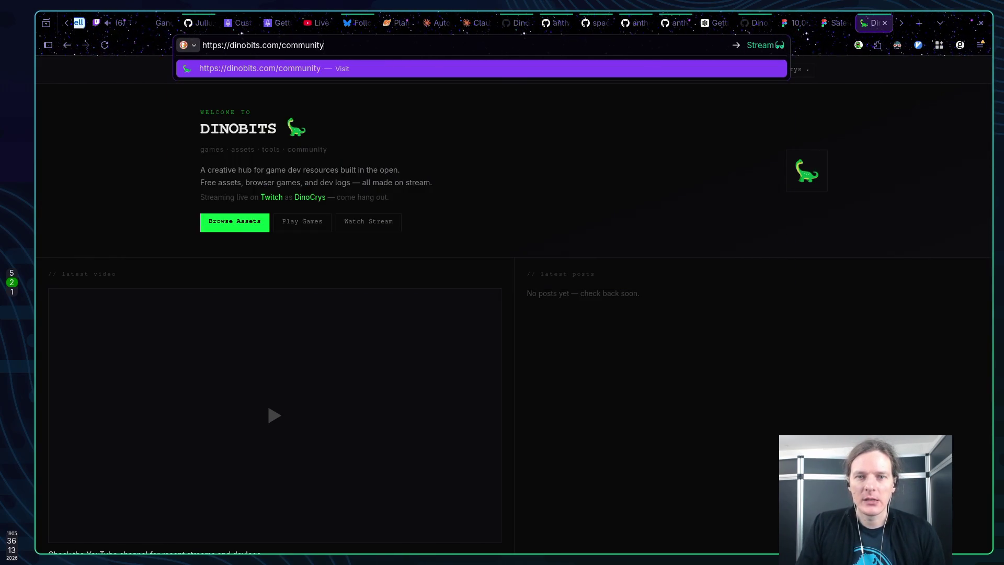
pyautogui.press('Return')
pyautogui.hotkey('alt', 'Left')
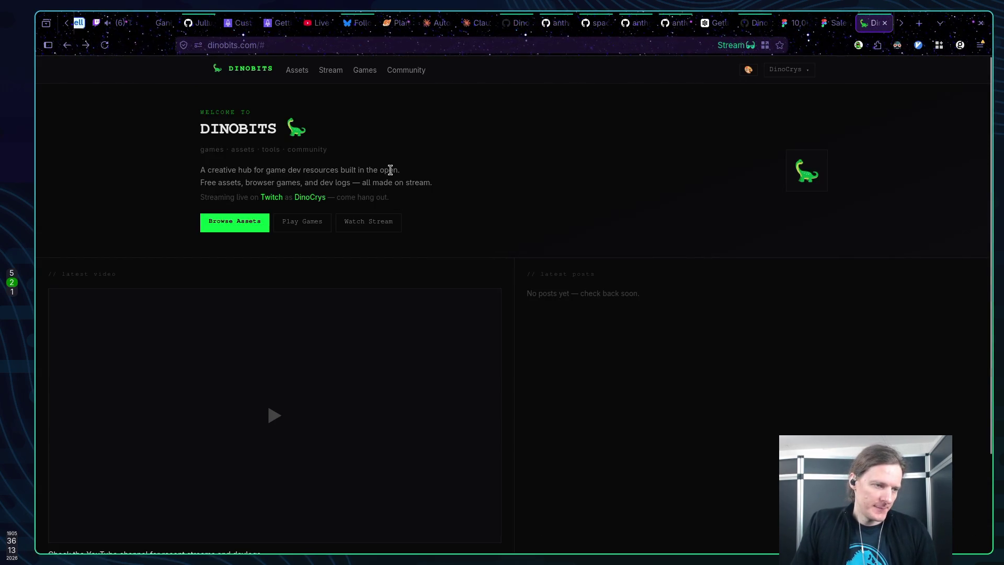
# Load dinobits.com/admin to reach the admin dashboard's Re-index Assets page
pyautogui.click(282, 44)
pyautogui.press('End')
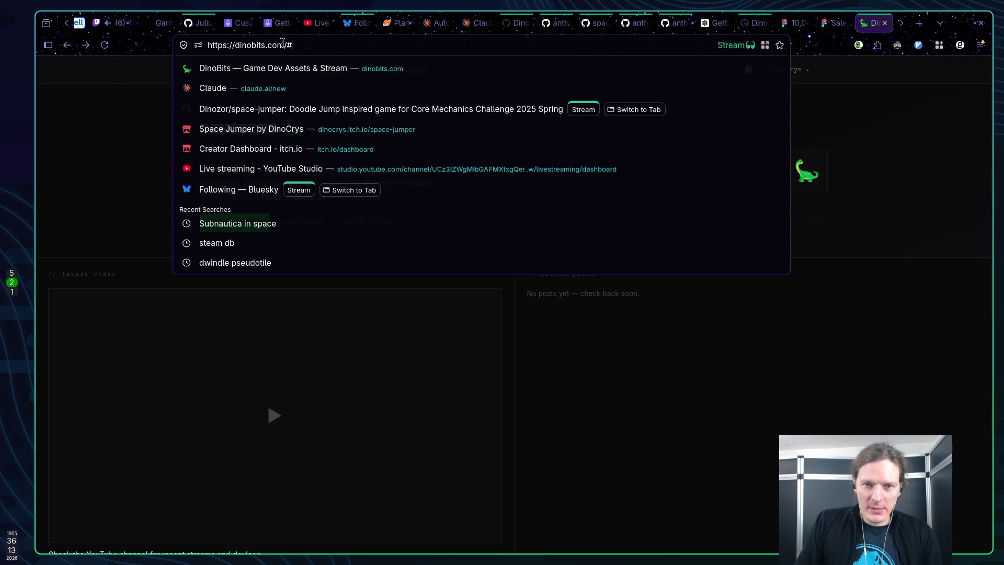
pyautogui.press('BackSpace')
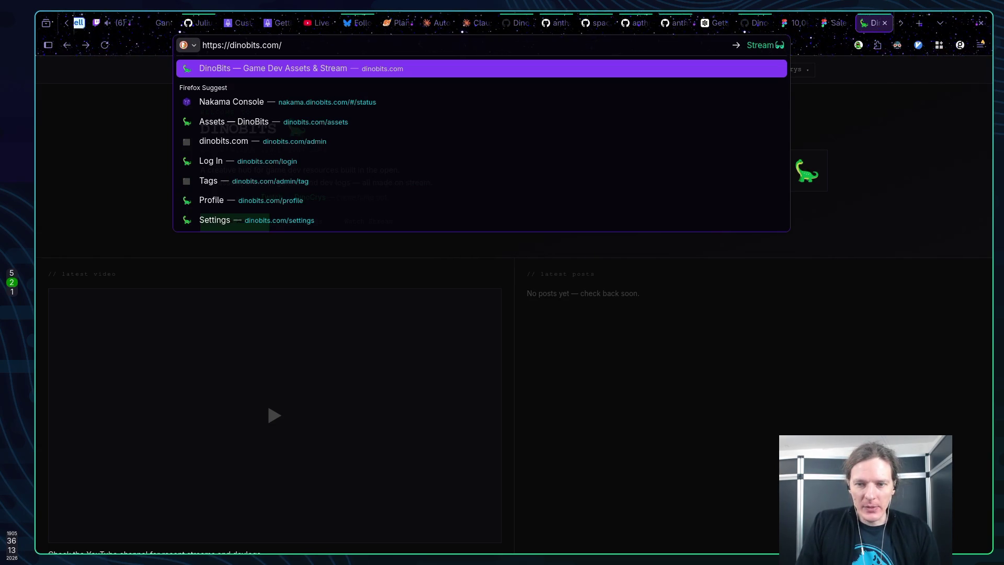
pyautogui.write('admin')
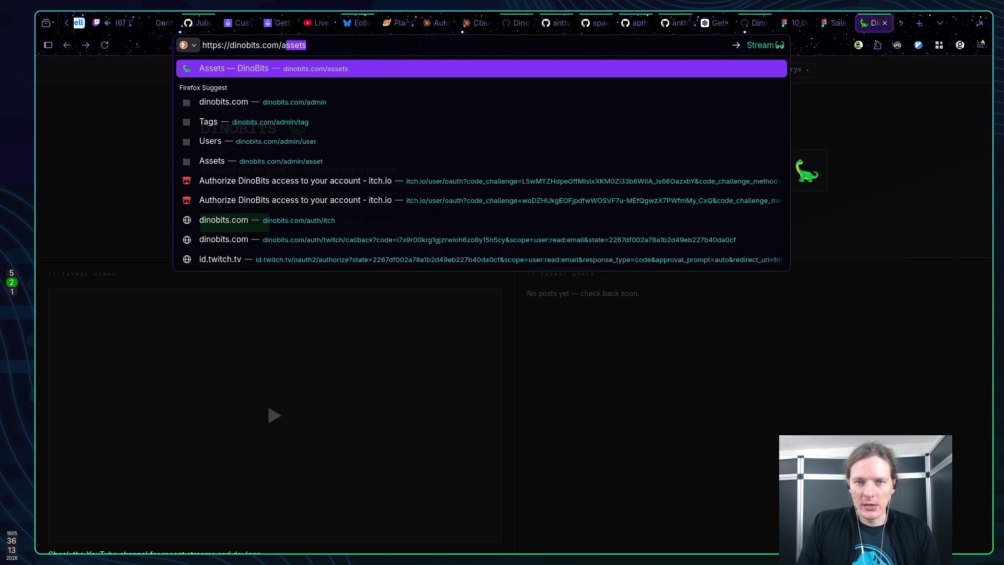
pyautogui.press('Return')
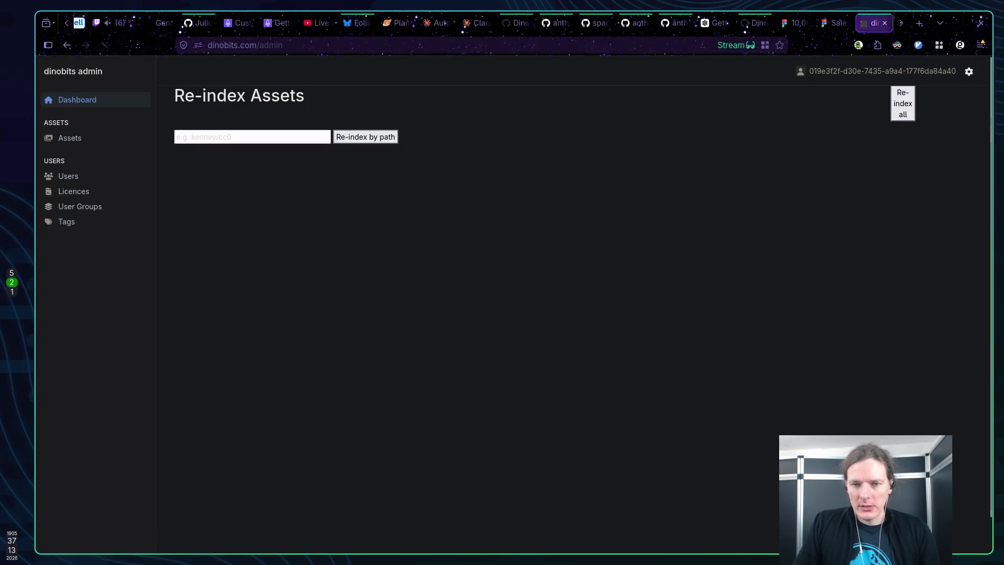
# View the admin Users list of 5 accounts, then return to the public DinoBits home page
pyautogui.click(70, 179)
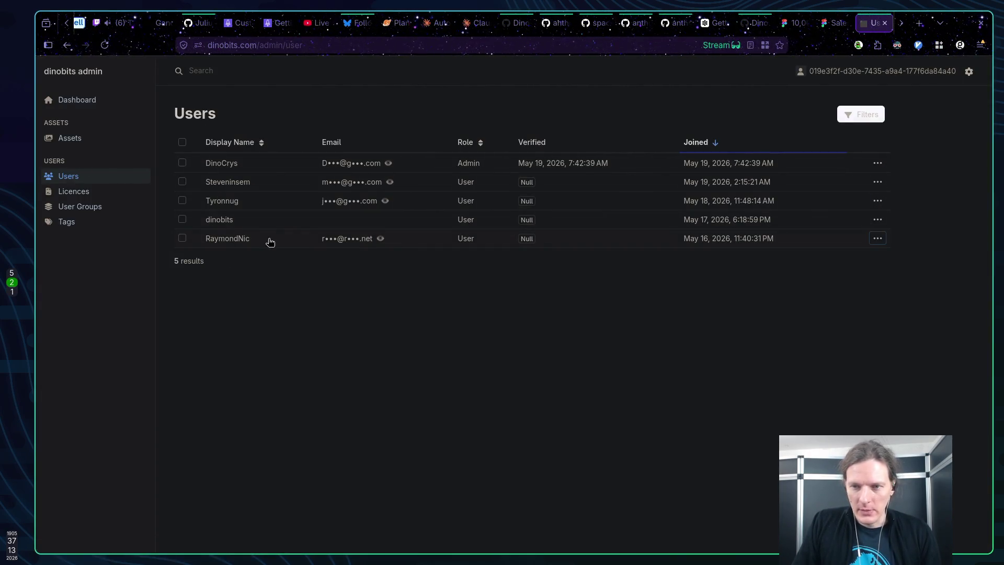
pyautogui.moveTo(693, 244)
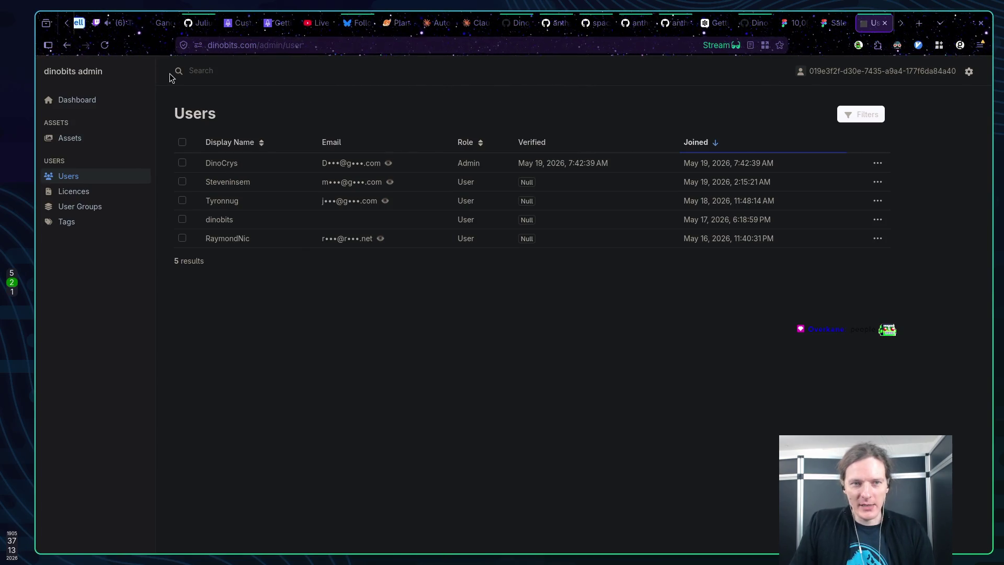
pyautogui.click(69, 75)
pyautogui.click(212, 77)
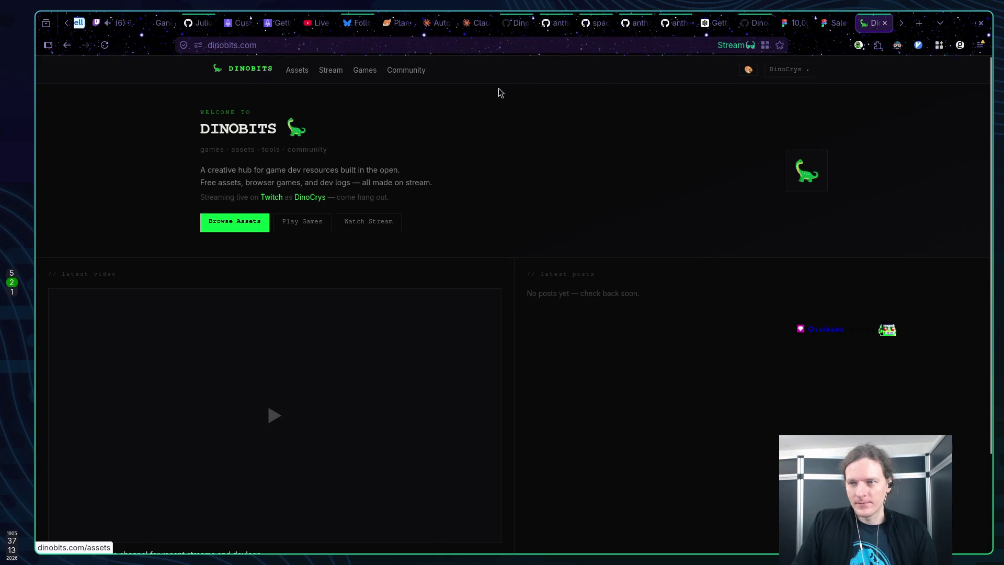
pyautogui.click(786, 73)
pyautogui.click(765, 111)
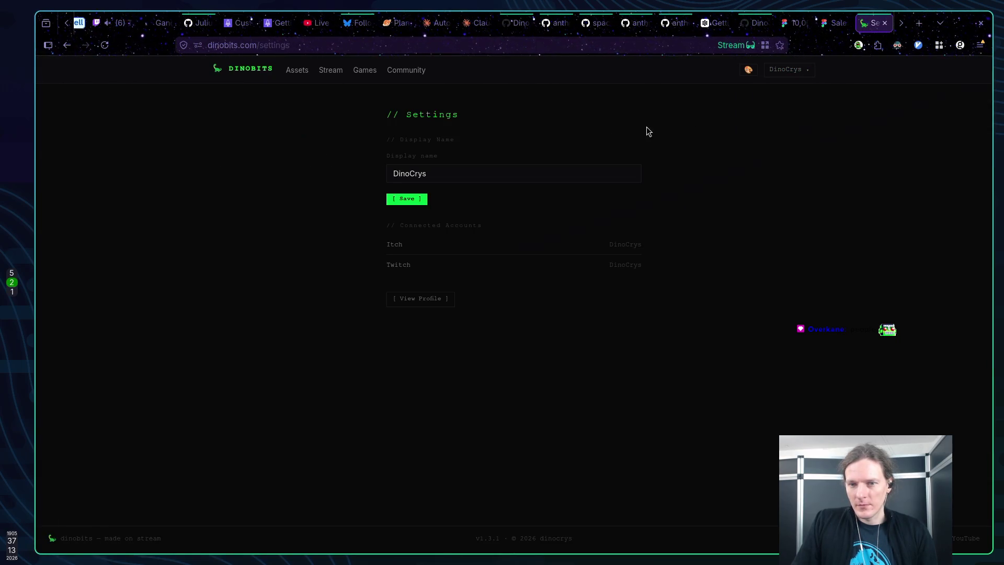
pyautogui.moveTo(382, 243)
pyautogui.mouseDown()
pyautogui.moveTo(468, 270)
pyautogui.moveTo(412, 243)
pyautogui.mouseUp()
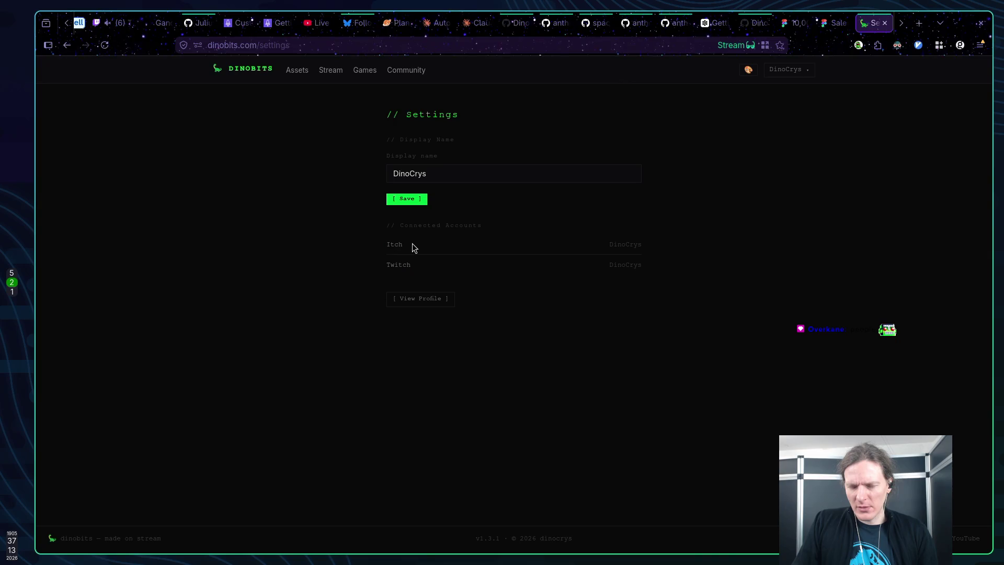
pyautogui.doubleClick(395, 265)
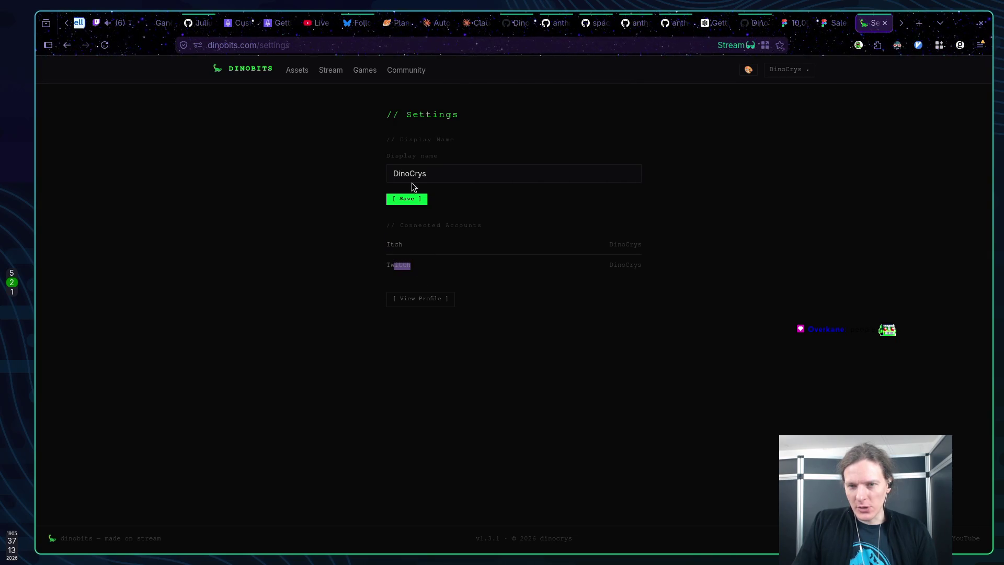
pyautogui.tripleClick(480, 155)
pyautogui.click(442, 136)
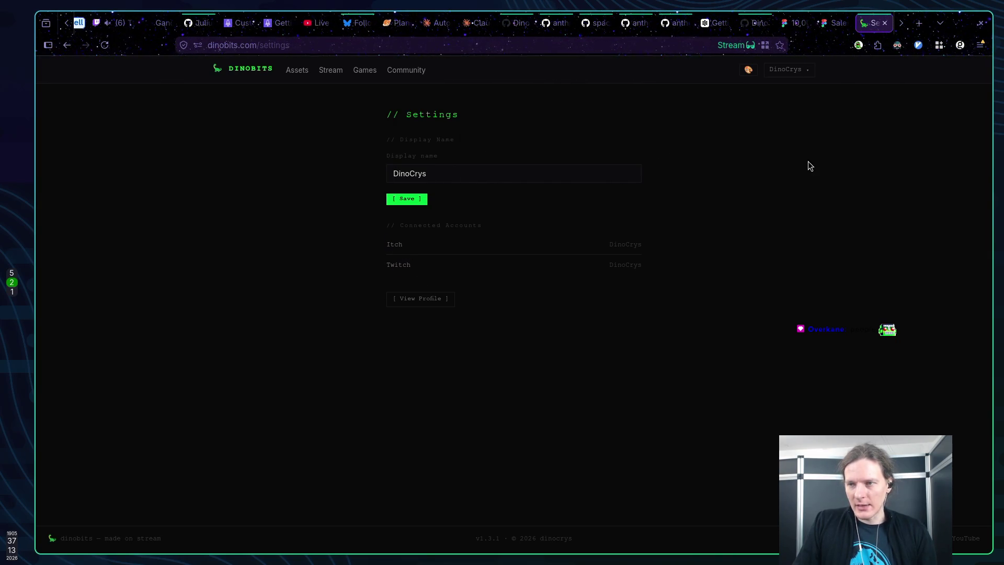
pyautogui.click(796, 71)
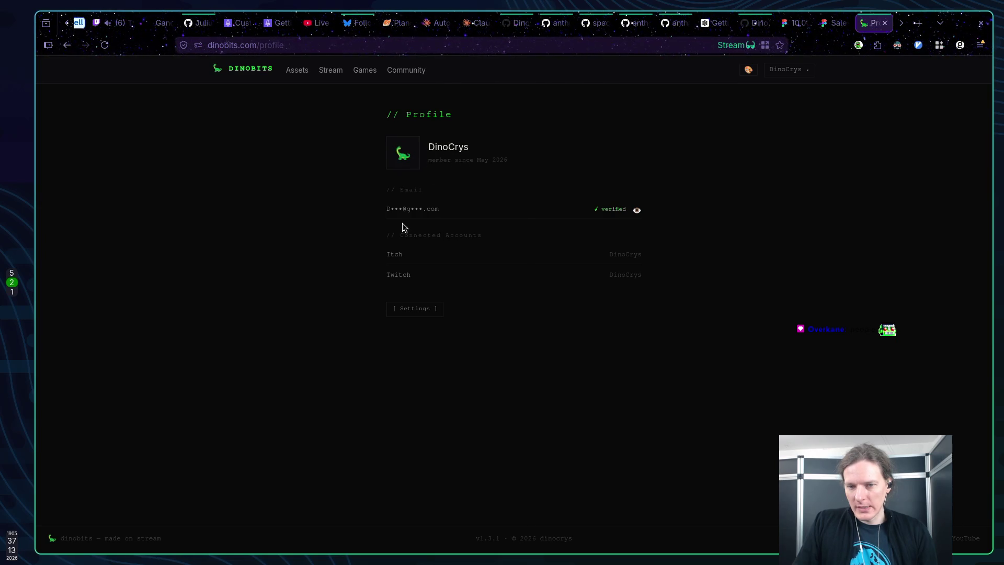
pyautogui.click(425, 309)
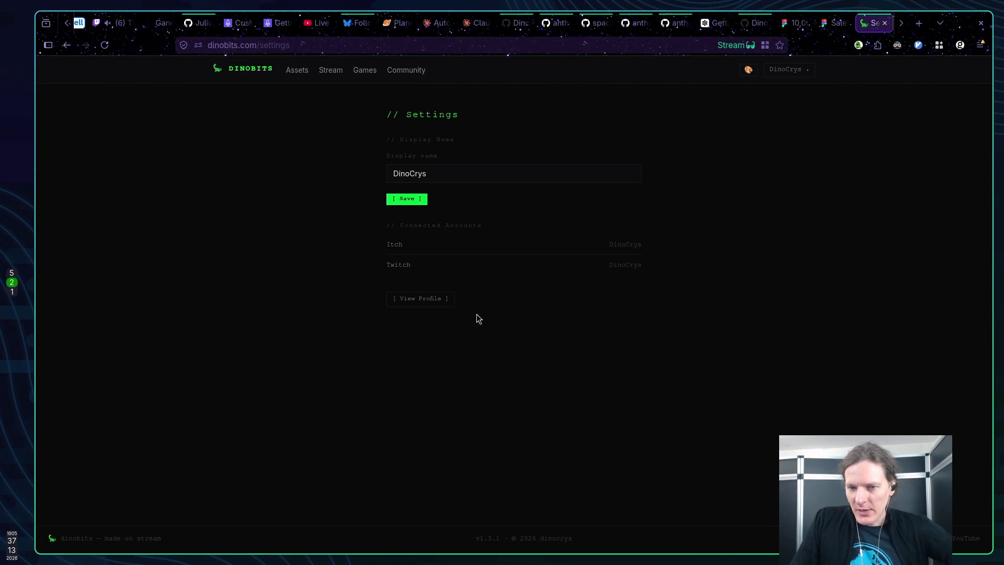
pyautogui.click(400, 303)
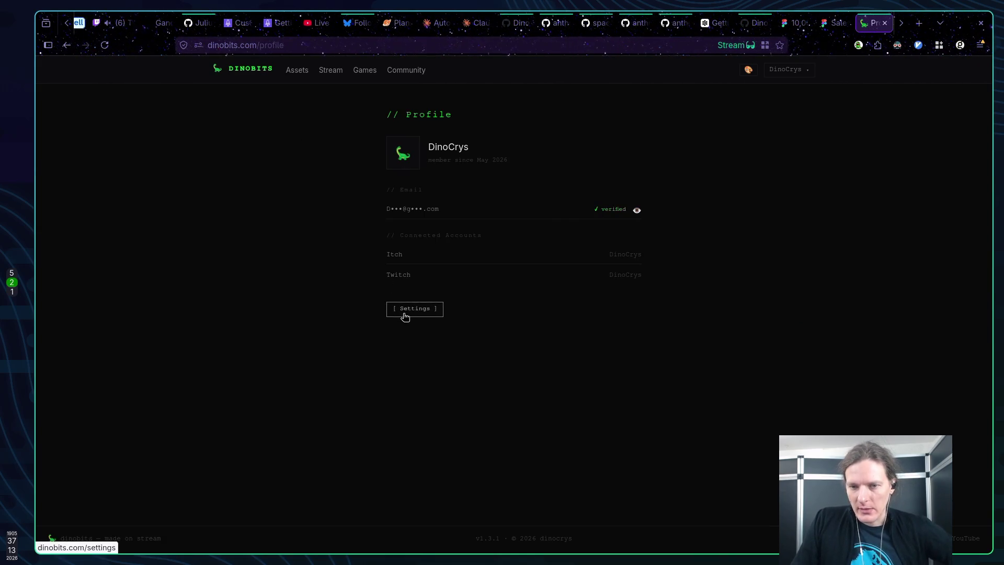
pyautogui.click(406, 313)
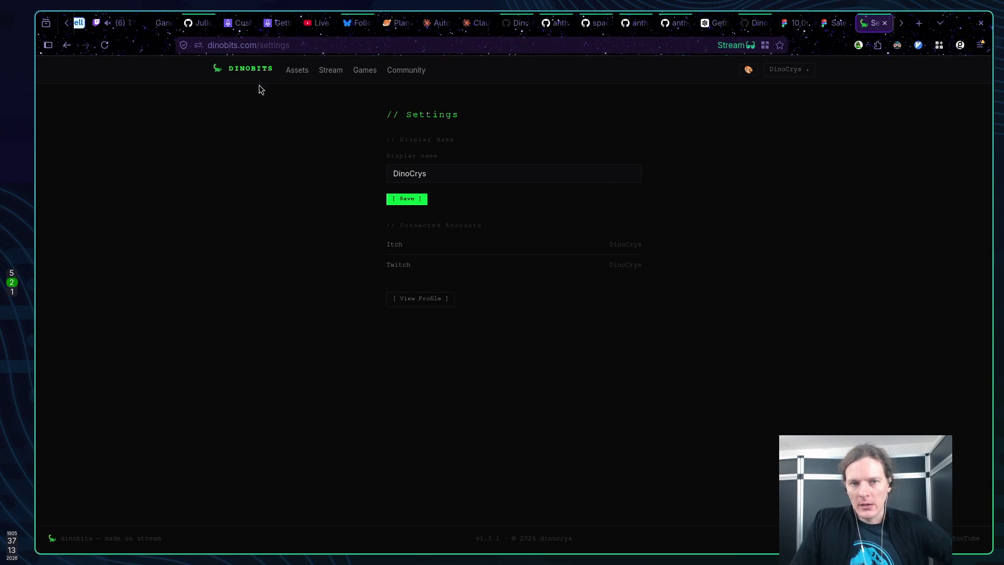
pyautogui.click(256, 65)
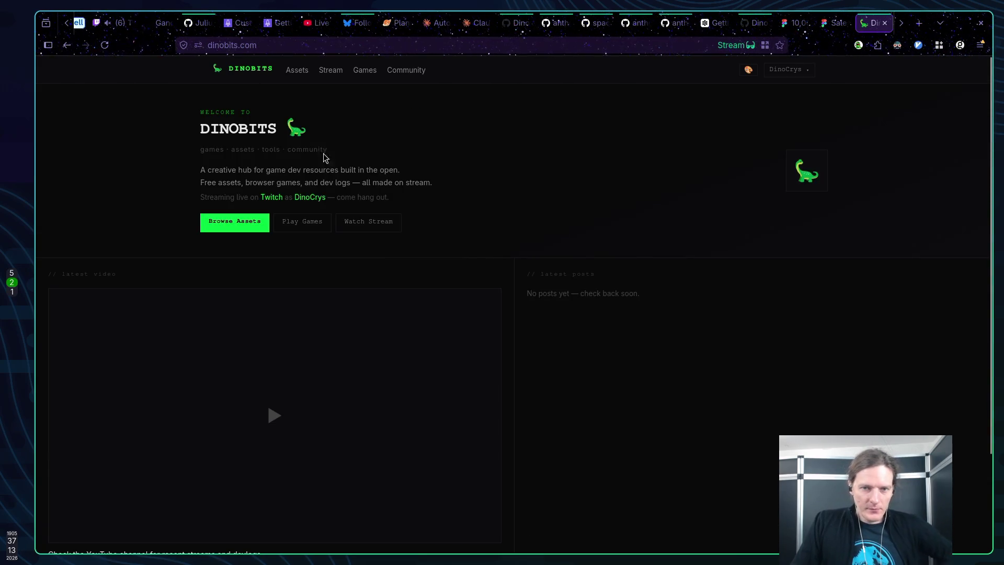
# Review the home page's 'Games coming soon' and 'No packs uploaded yet' sections, then switch to Claude
pyautogui.doubleClick(312, 131)
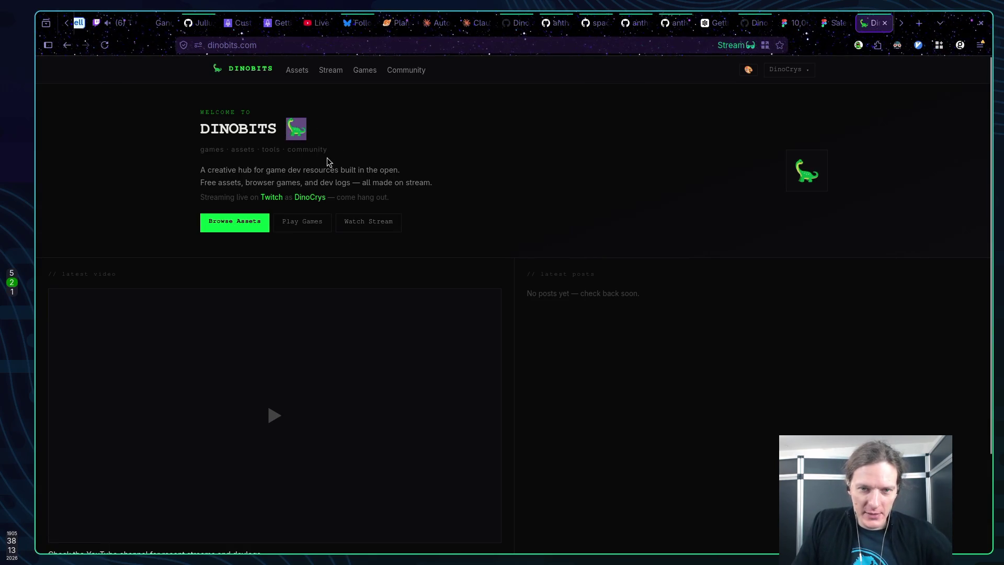
pyautogui.click(376, 178)
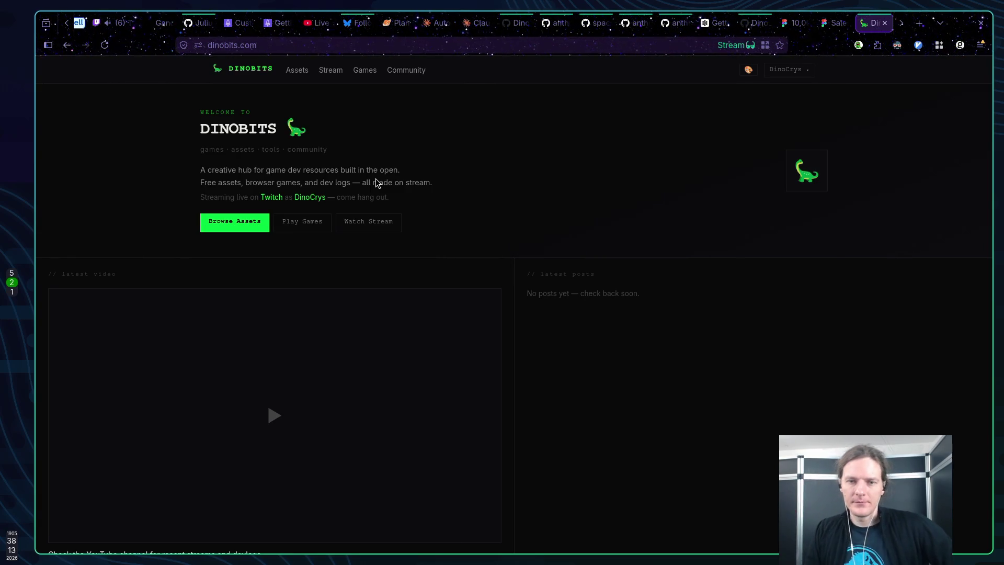
pyautogui.scroll(-3, 497, 313)
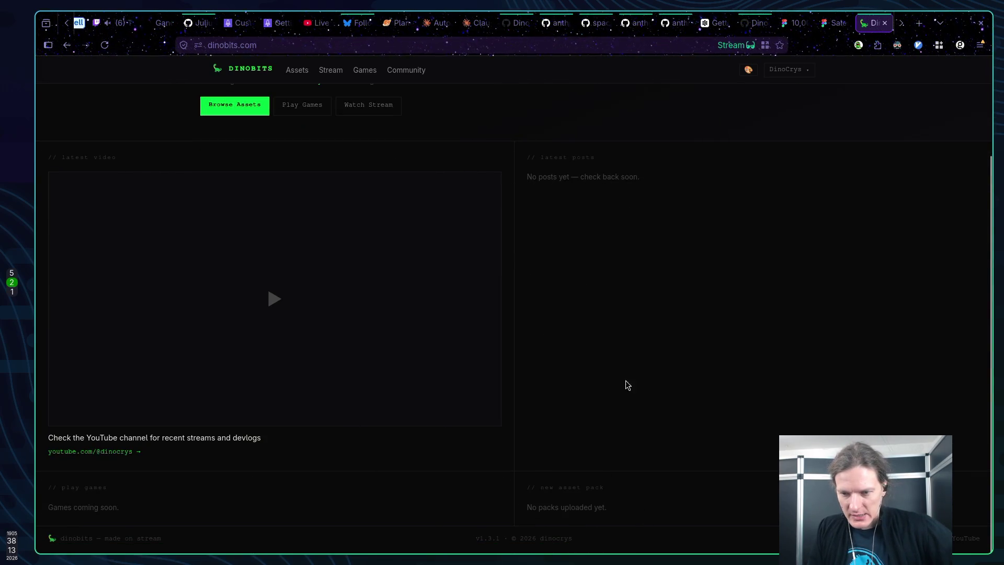
pyautogui.scroll(3, 596, 381)
pyautogui.scroll(-1, 601, 369)
pyautogui.scroll(1, 596, 370)
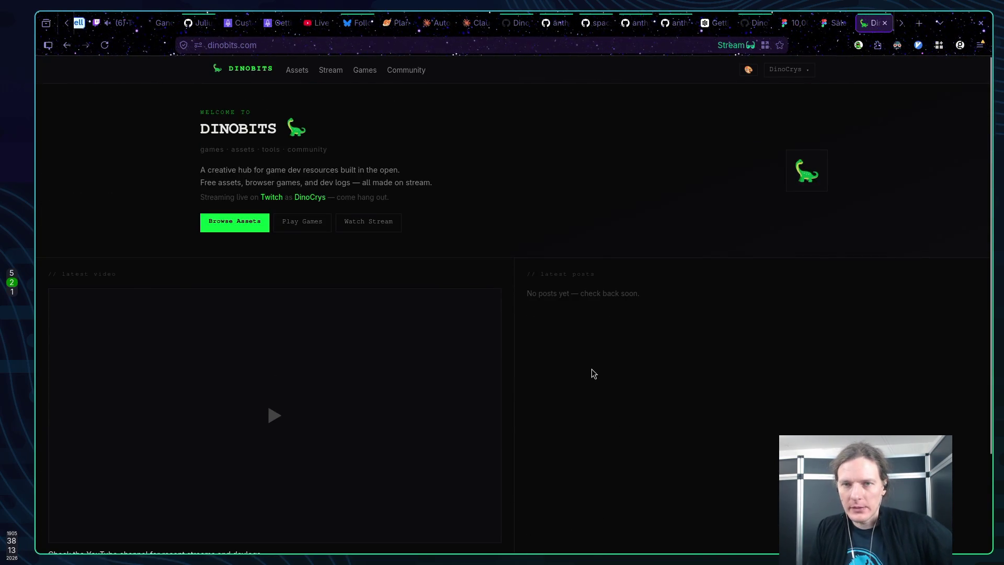
pyautogui.click(442, 29)
pyautogui.scroll(-1, 282, 167)
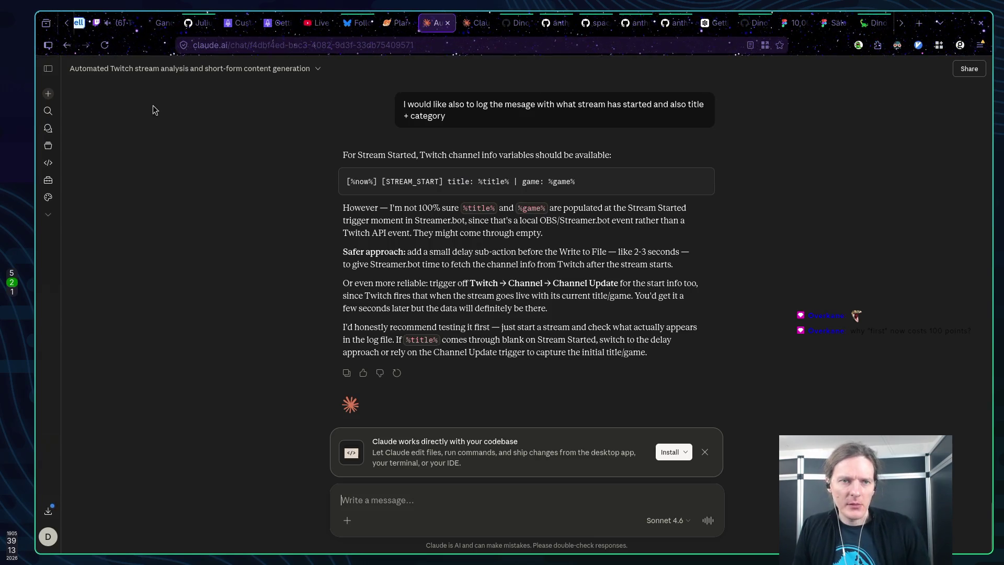
pyautogui.click(128, 23)
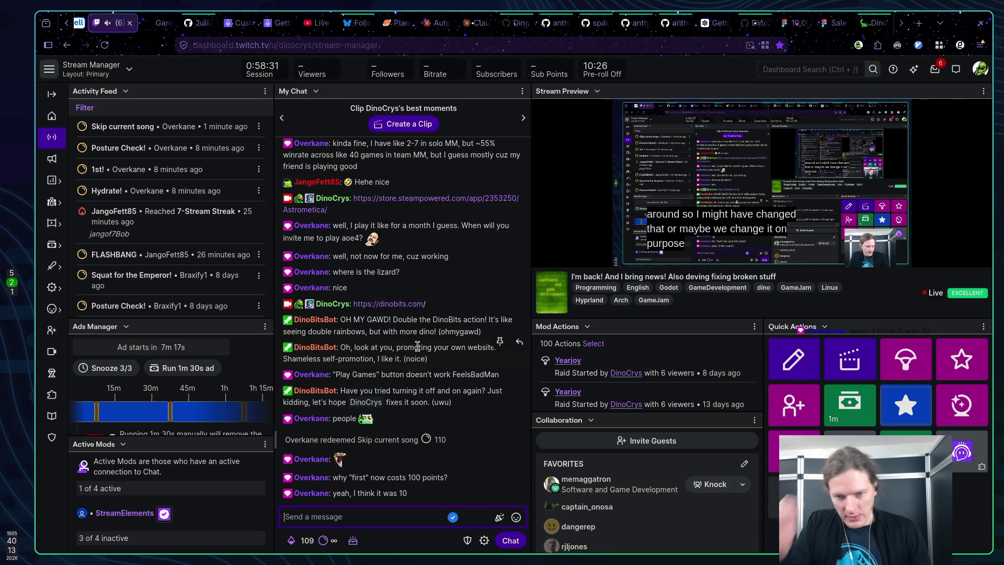
# Check the Turbo drops details in the rewards overview, close the panel, and go to DinoBits
pyautogui.scroll(3, 498, 385)
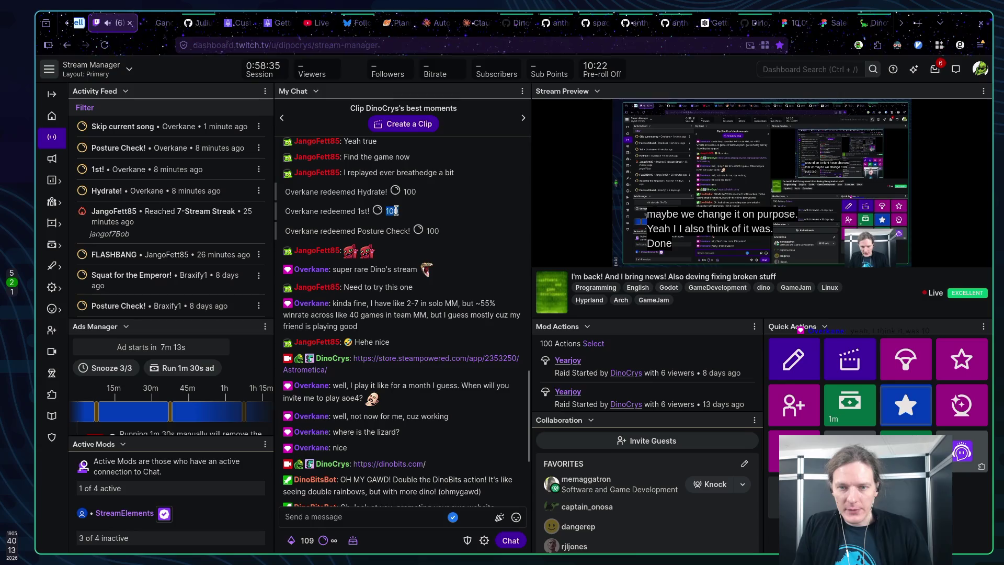
pyautogui.scroll(-2, 409, 224)
pyautogui.scroll(-3, 409, 224)
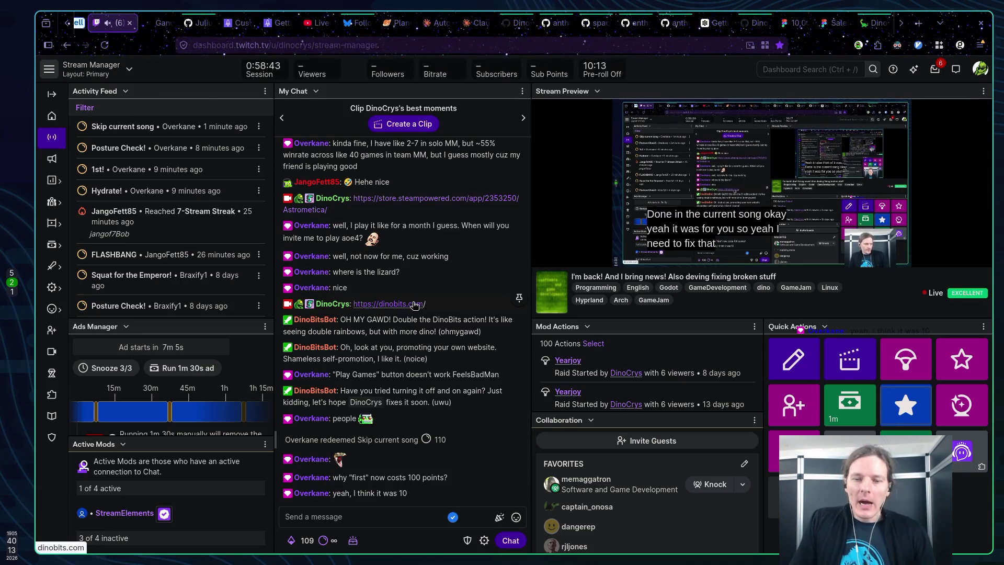
pyautogui.click(355, 543)
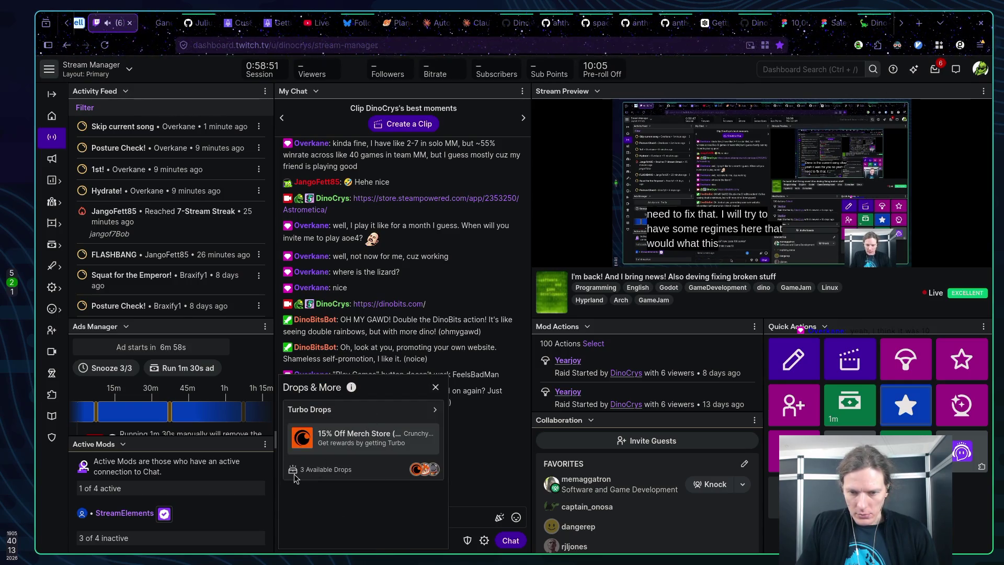
pyautogui.click(434, 410)
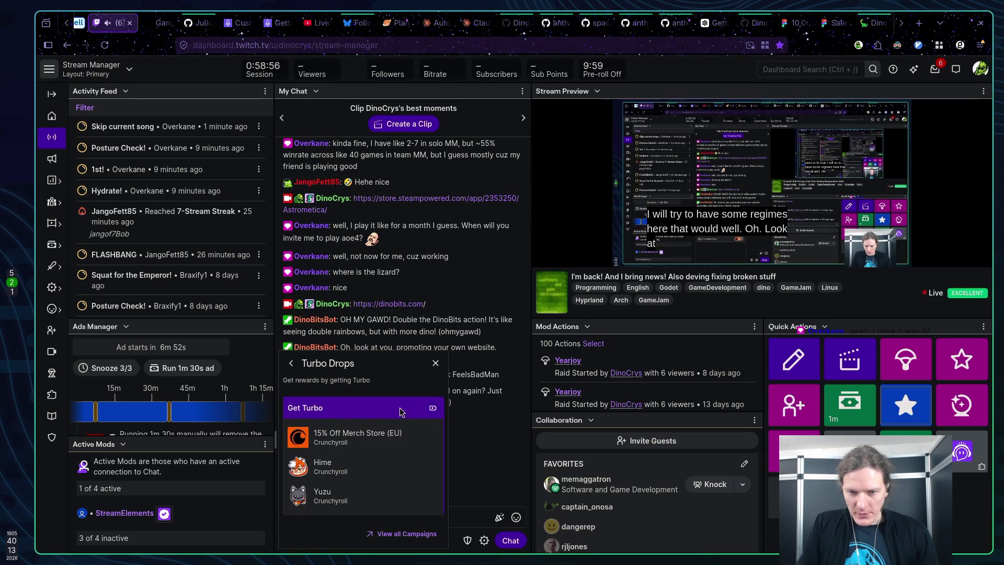
pyautogui.click(436, 363)
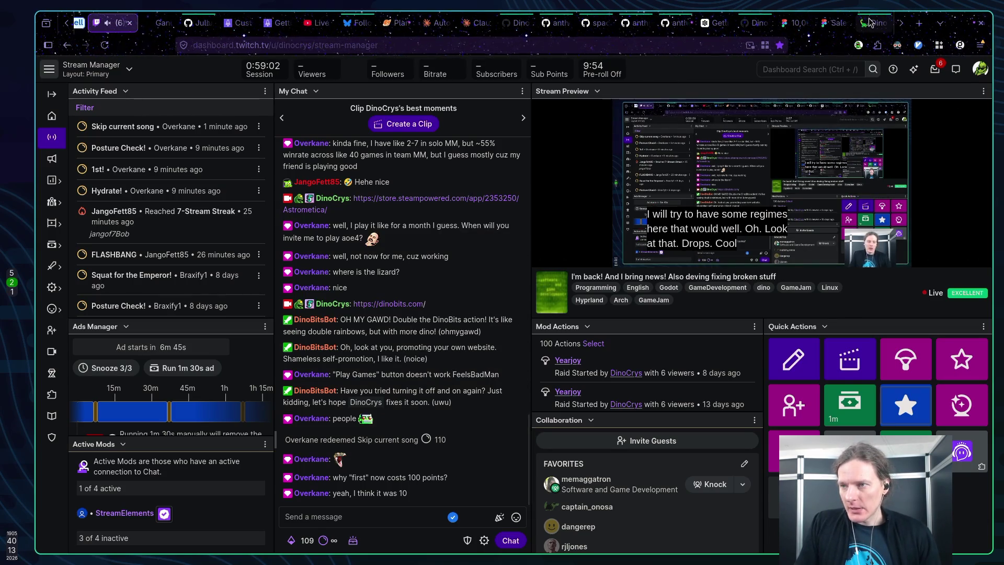
pyautogui.click(390, 303)
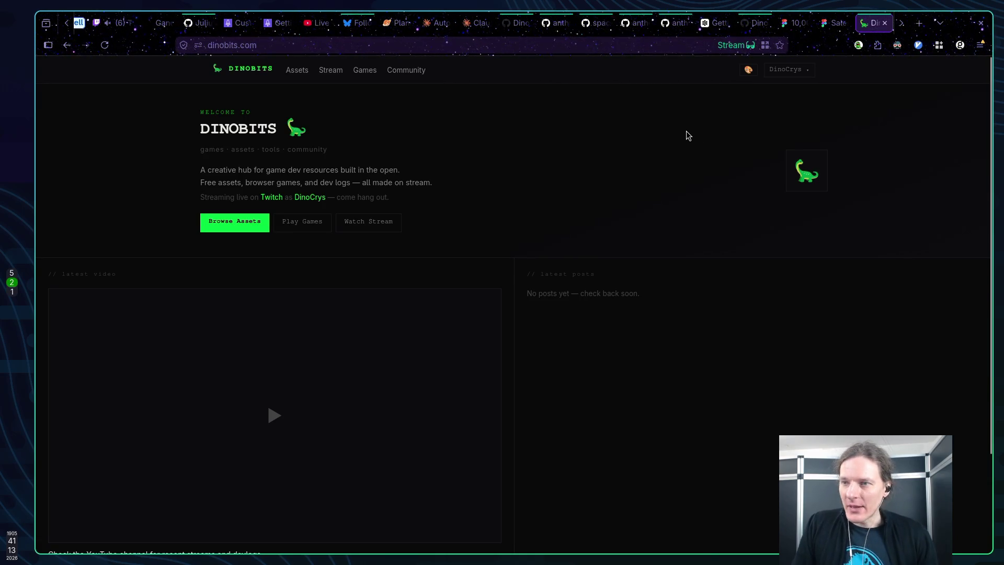
pyautogui.click(758, 71)
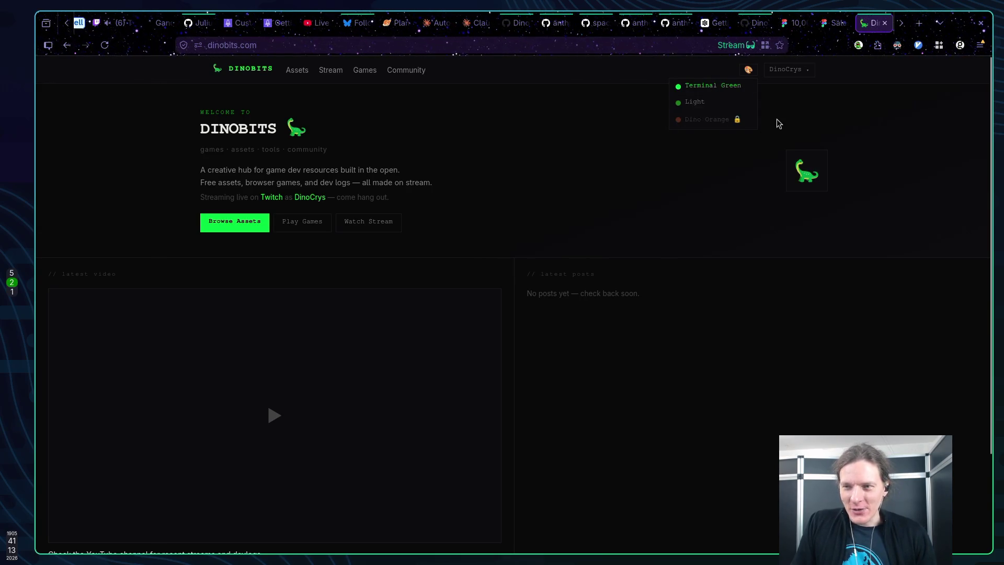
pyautogui.click(691, 125)
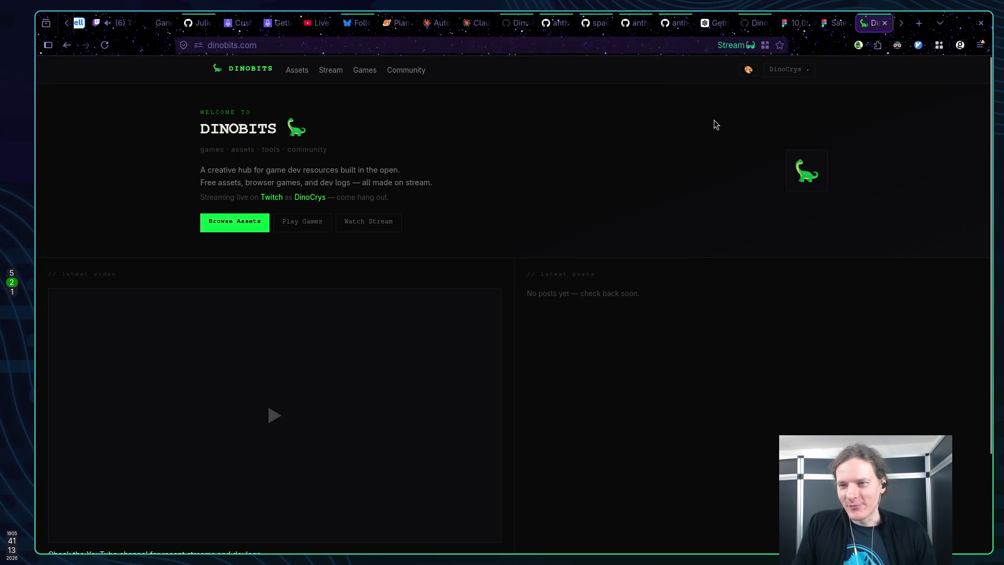
pyautogui.click(336, 48)
pyautogui.click(336, 48)
pyautogui.write('//')
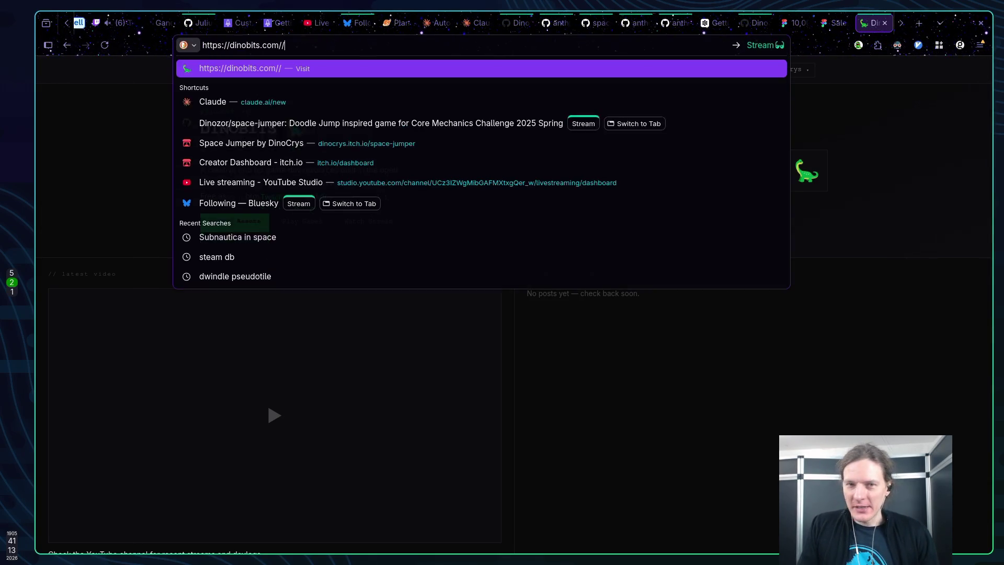
pyautogui.press('BackSpace')
pyautogui.write('admin')
pyautogui.press('Return')
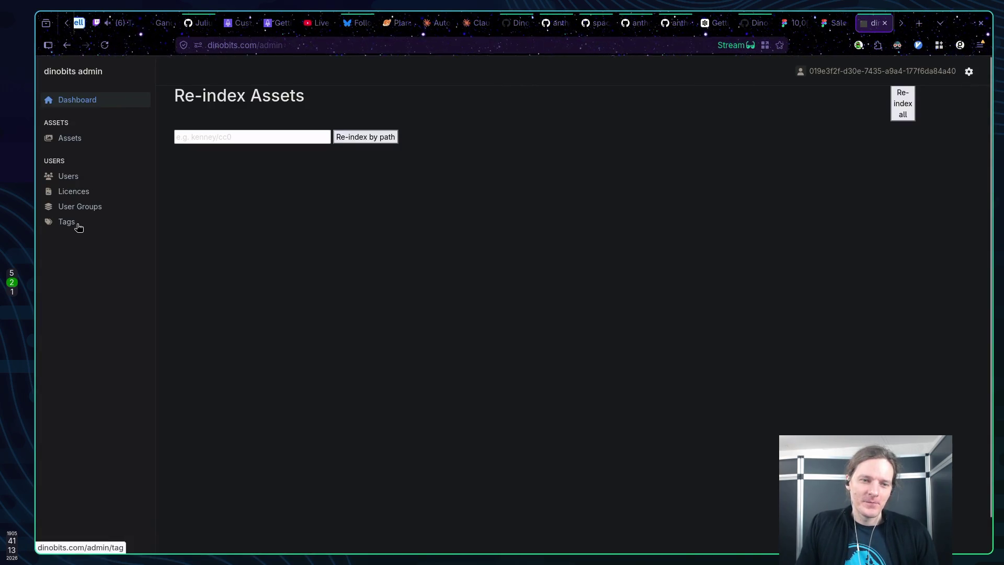
pyautogui.click(78, 225)
pyautogui.click(868, 114)
pyautogui.hotkey('alt', 'Left')
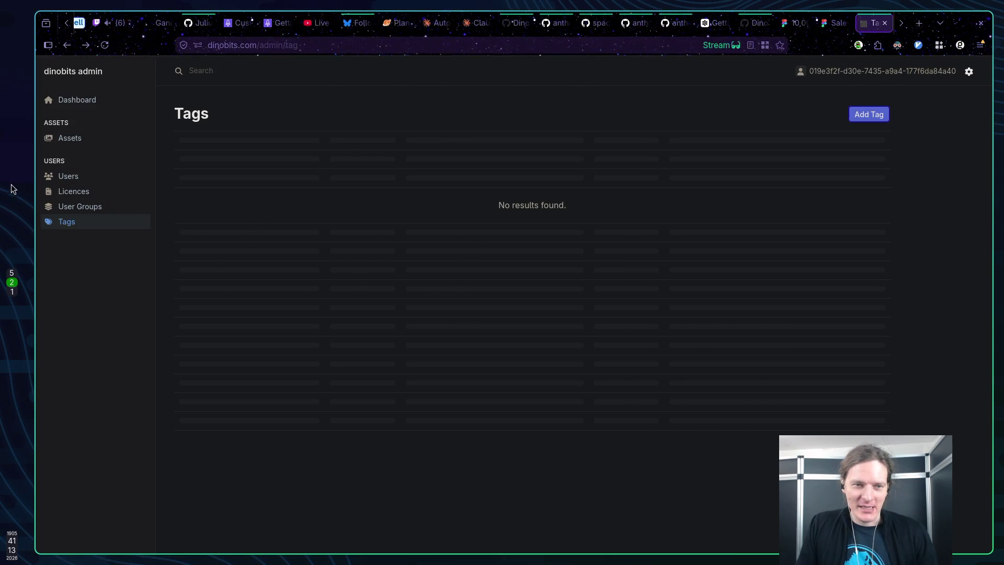
pyautogui.click(67, 176)
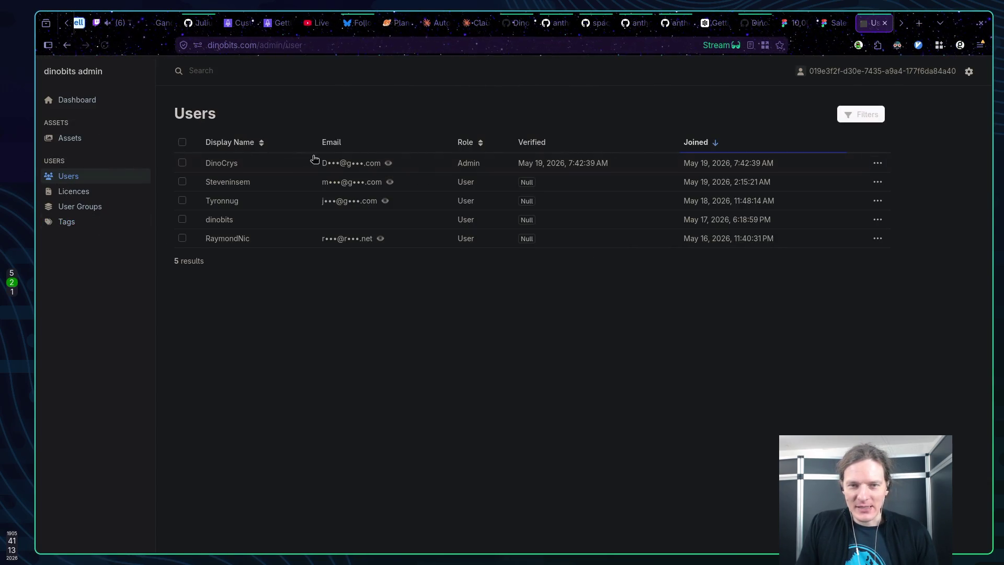
pyautogui.click(769, 166)
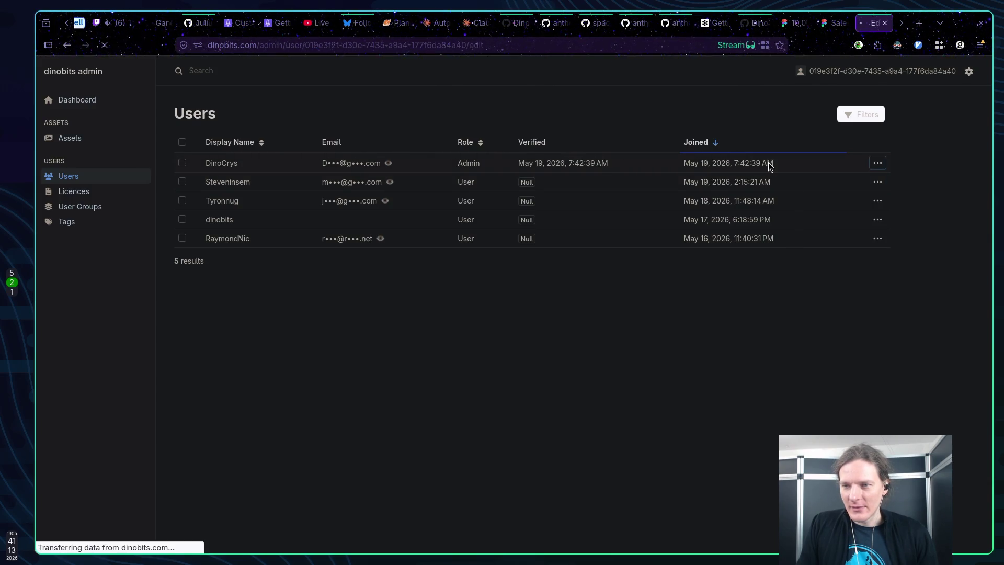
pyautogui.click(456, 195)
pyautogui.click(467, 234)
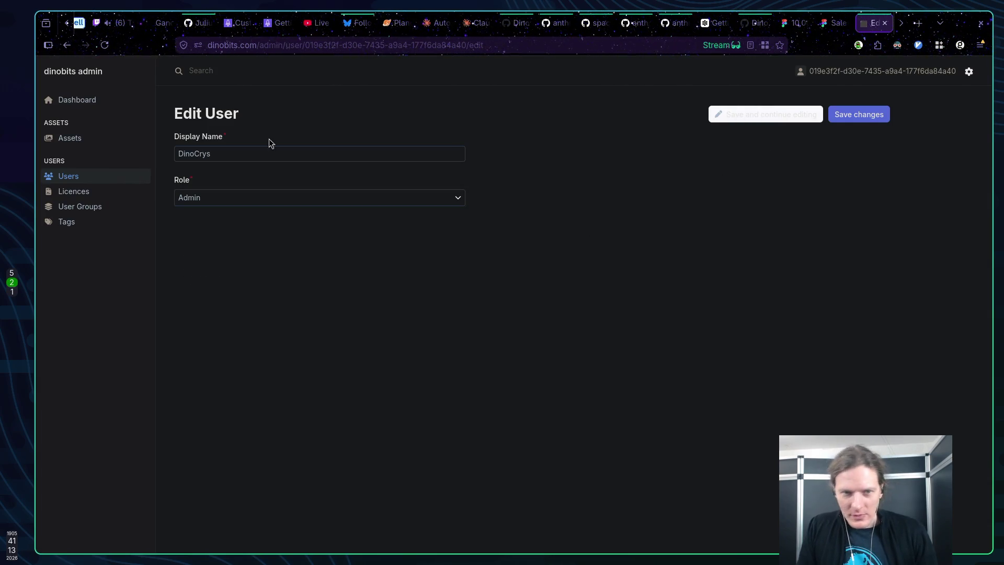
pyautogui.click(61, 140)
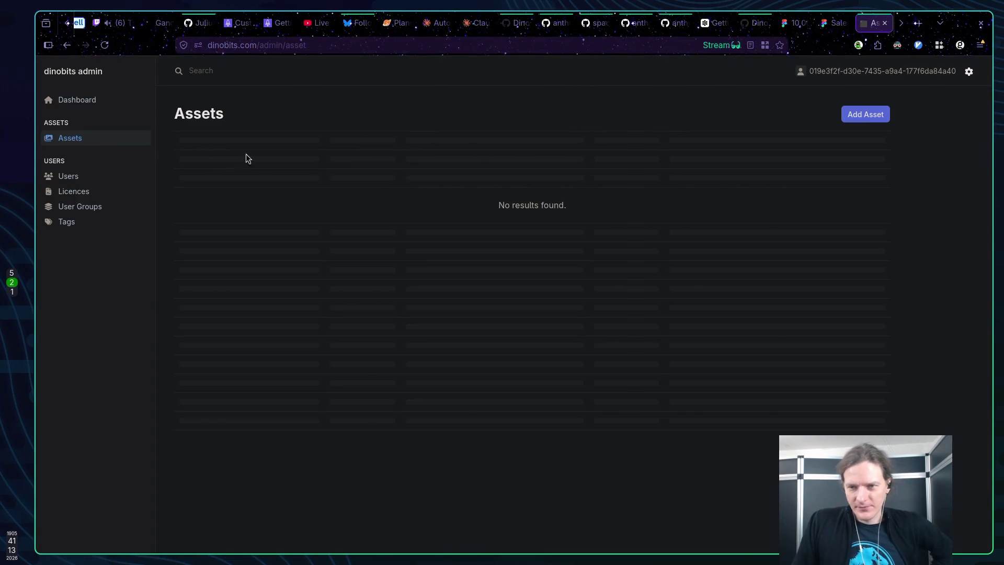
pyautogui.click(867, 116)
pyautogui.hotkey('alt', 'Left')
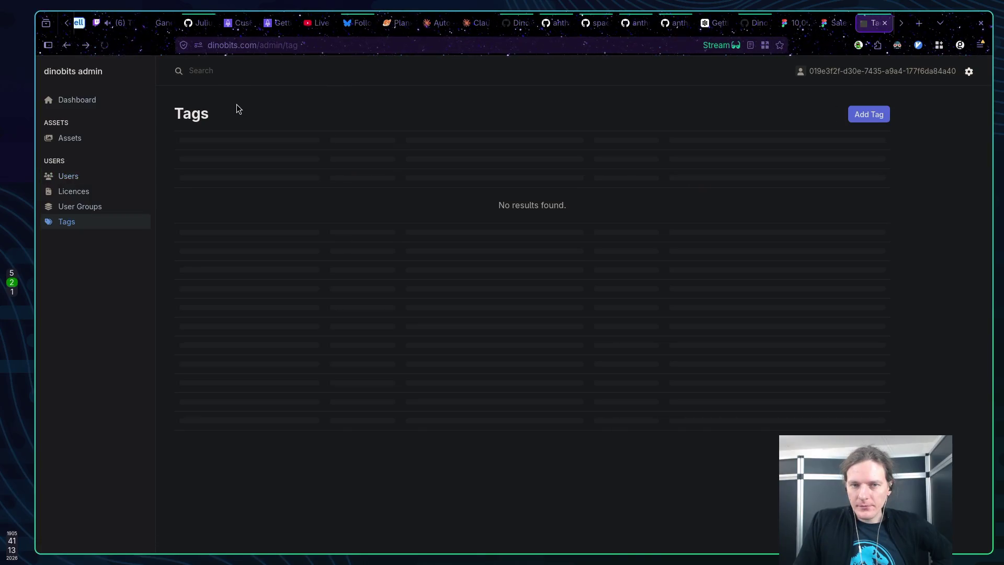
pyautogui.hotkey('alt', 'Left')
pyautogui.hotkey('alt', 'Left')
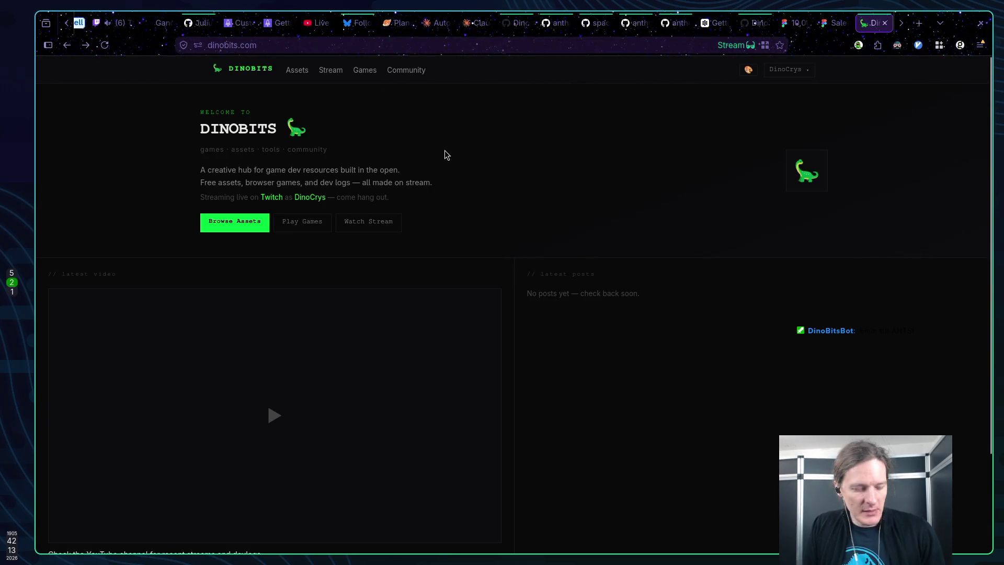
# Step away to the text editor workspace, then return to the Claude conversation tab
pyautogui.press('super+1')
pyautogui.press('super+2')
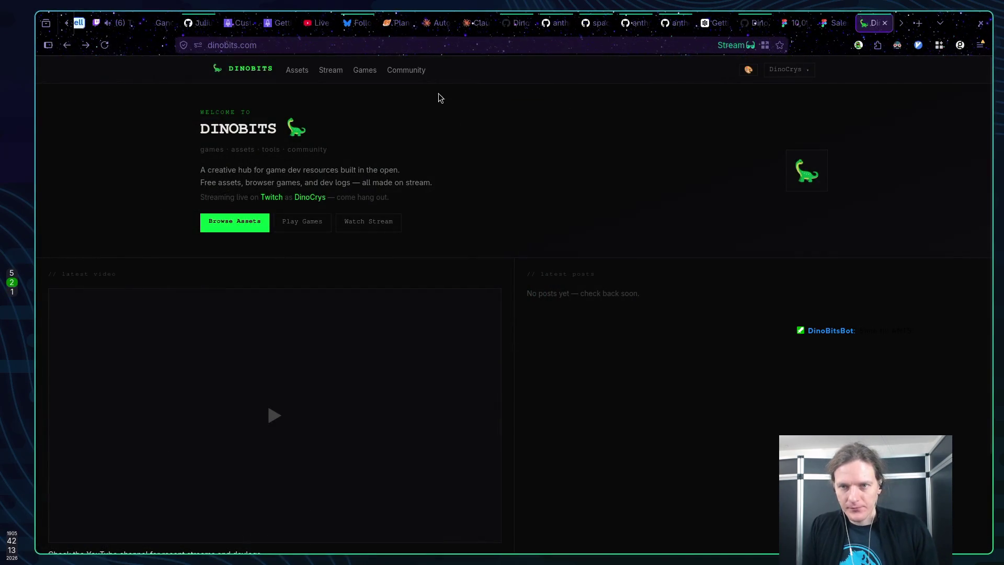
pyautogui.click(436, 23)
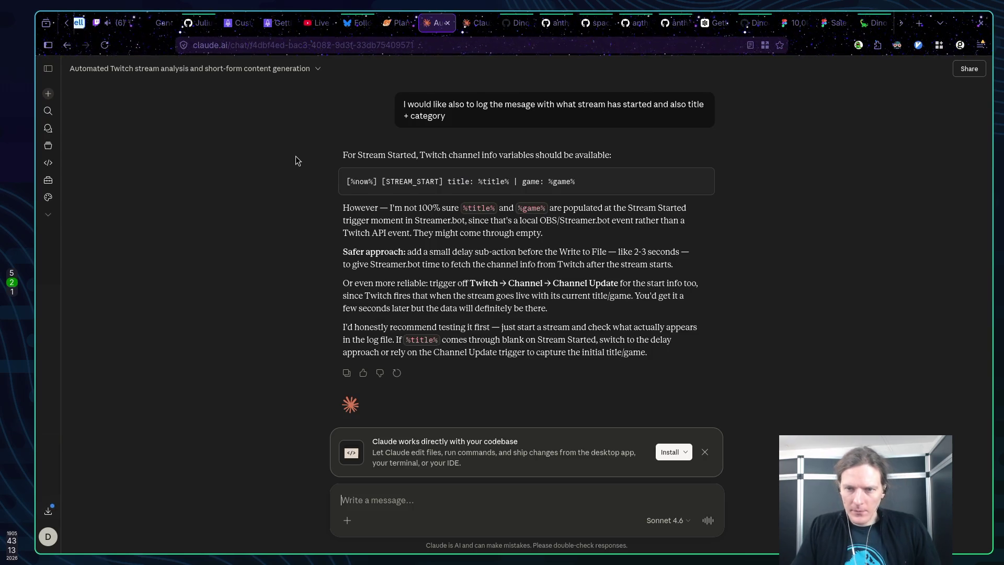
pyautogui.scroll(-1, 298, 162)
pyautogui.scroll(5, 306, 166)
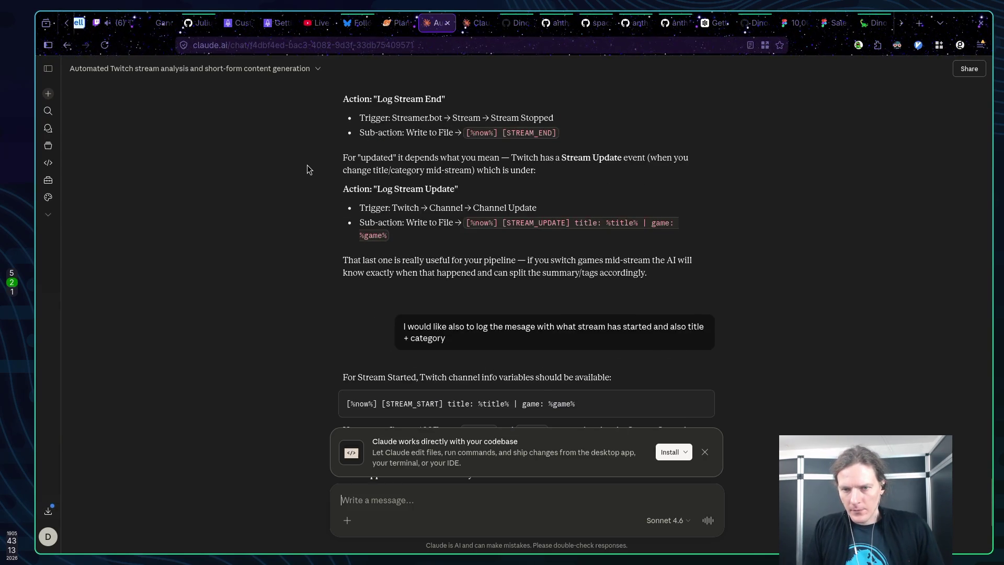
pyautogui.scroll(1, 303, 166)
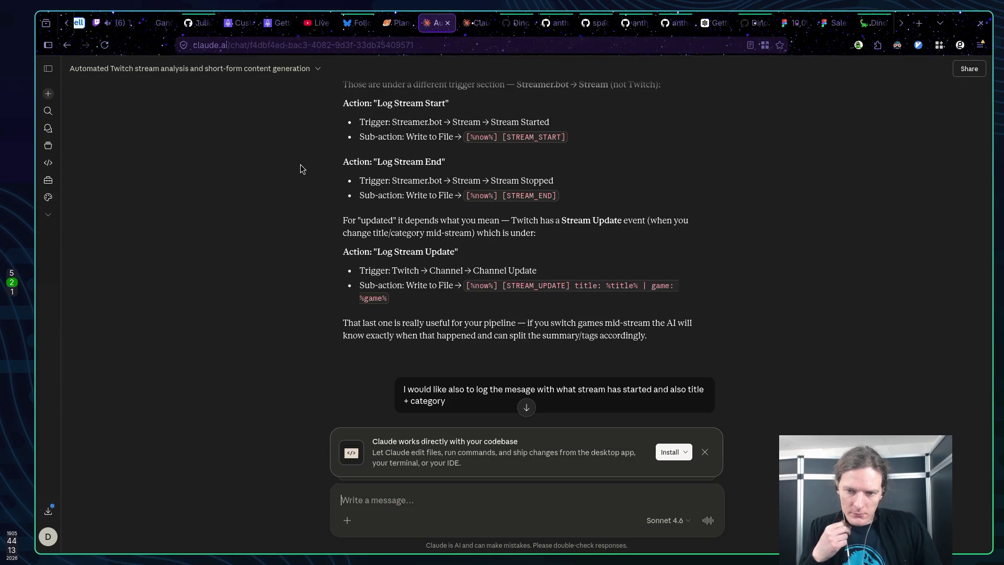
pyautogui.scroll(-3, 519, 187)
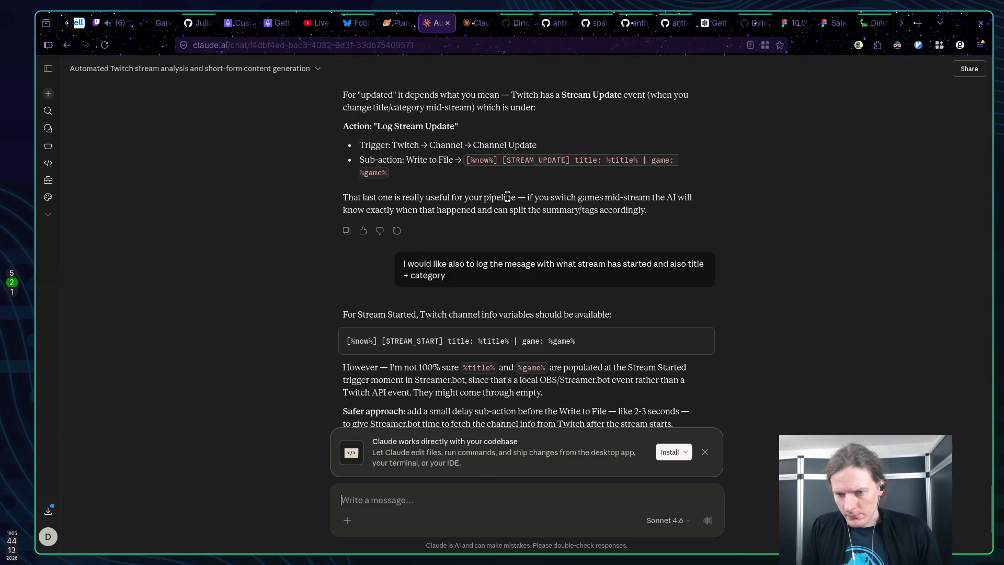
pyautogui.scroll(-1, 507, 196)
pyautogui.scroll(-2, 507, 196)
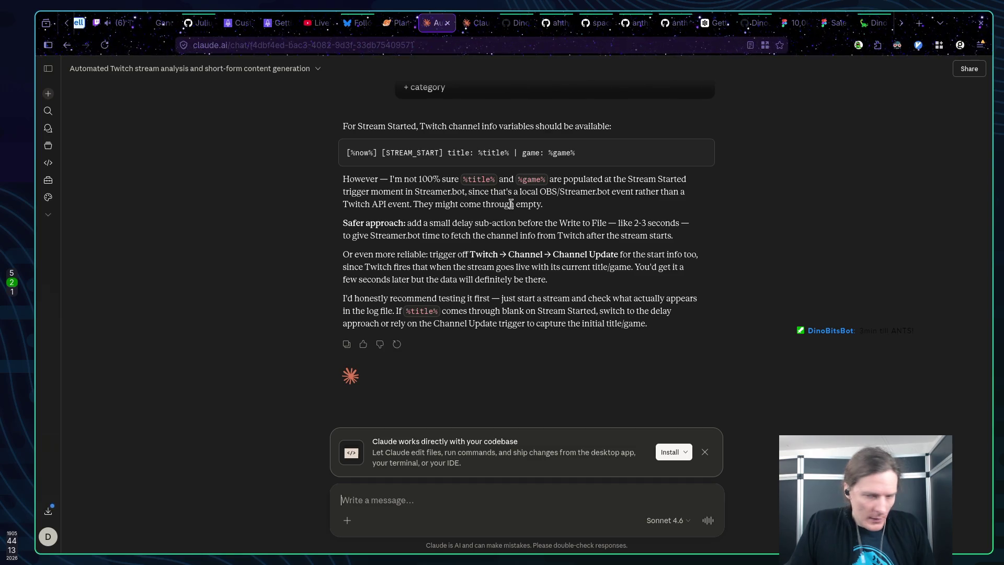
# Scroll up the Claude conversation to review the Log Stream Update action
pyautogui.scroll(5, 511, 204)
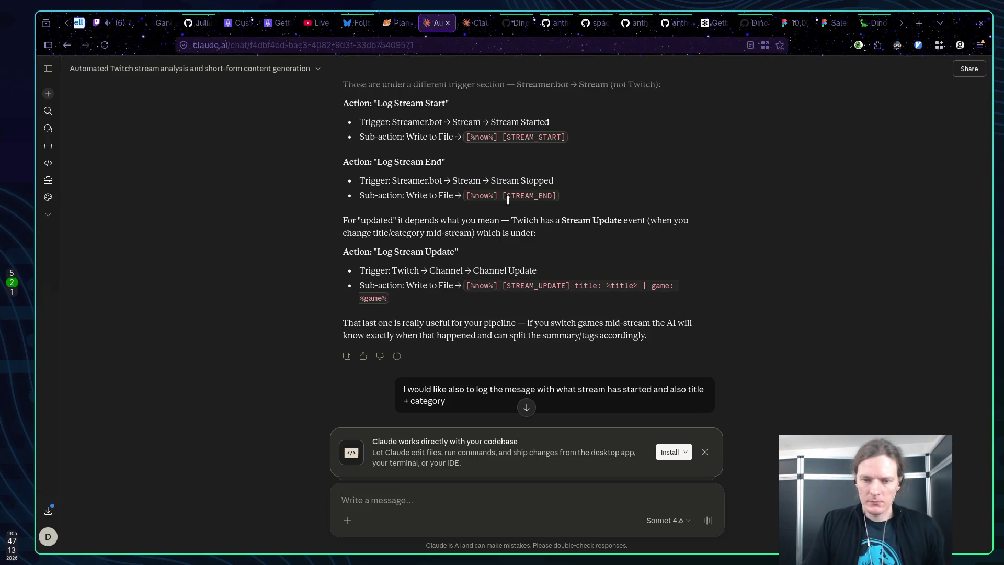
# Tell Claude there is no Streamer.bot->Stream trigger, only Twitch->Stream Online
pyautogui.write('there')
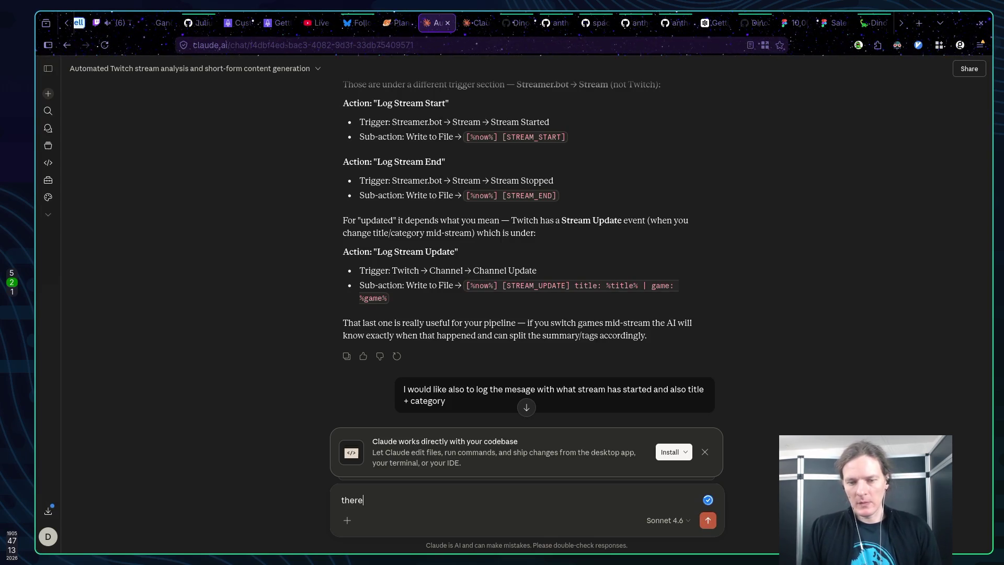
pyautogui.write(' is no streamer.')
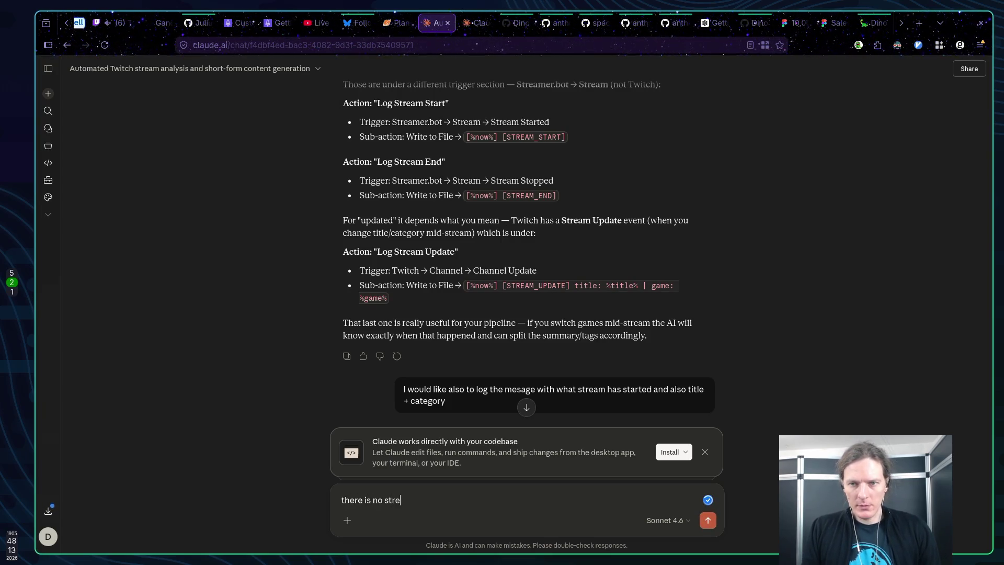
pyautogui.write('bo')
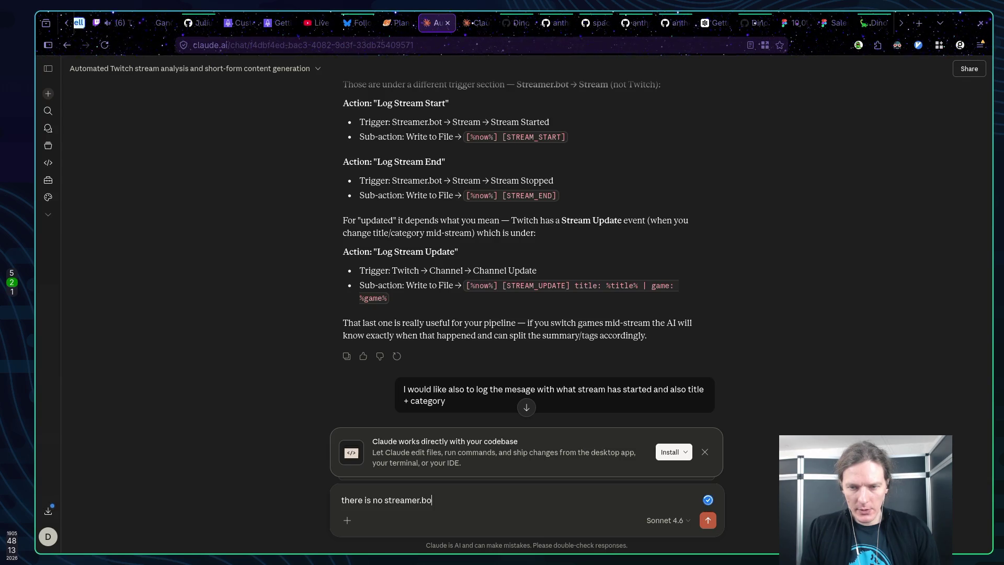
pyautogui.write('t-.')
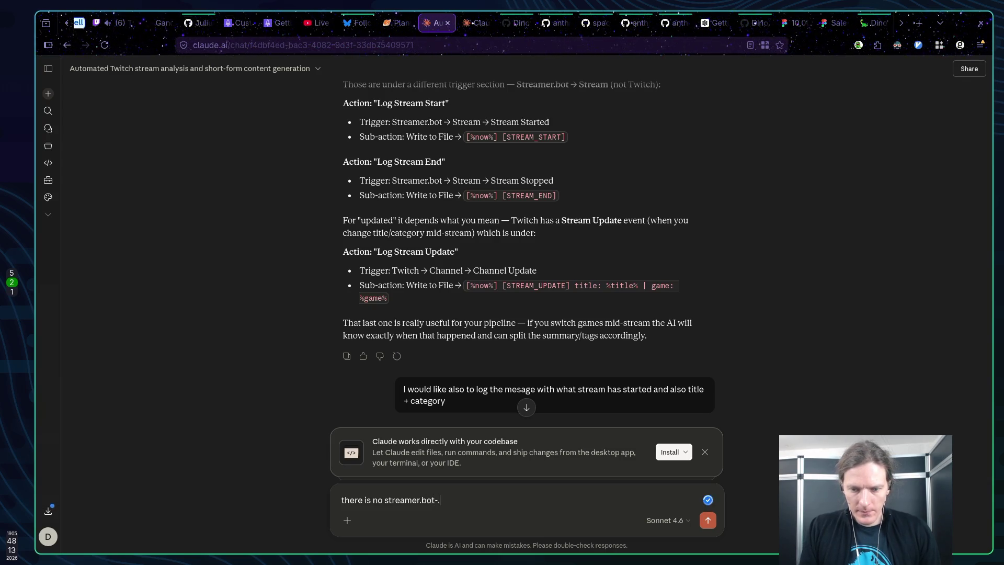
pyautogui.press('BackSpace')
pyautogui.write('>stre')
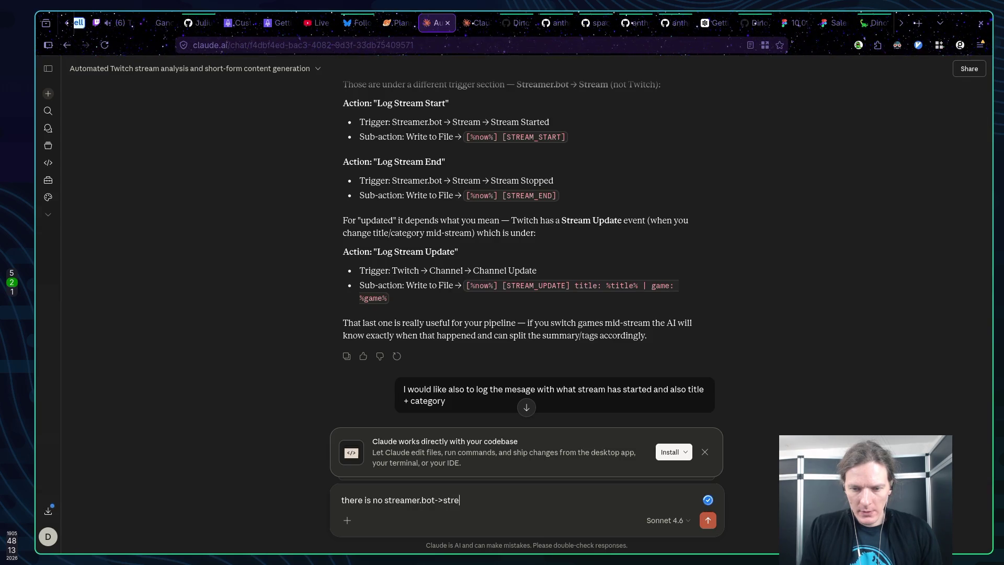
pyautogui.write('am. I fo')
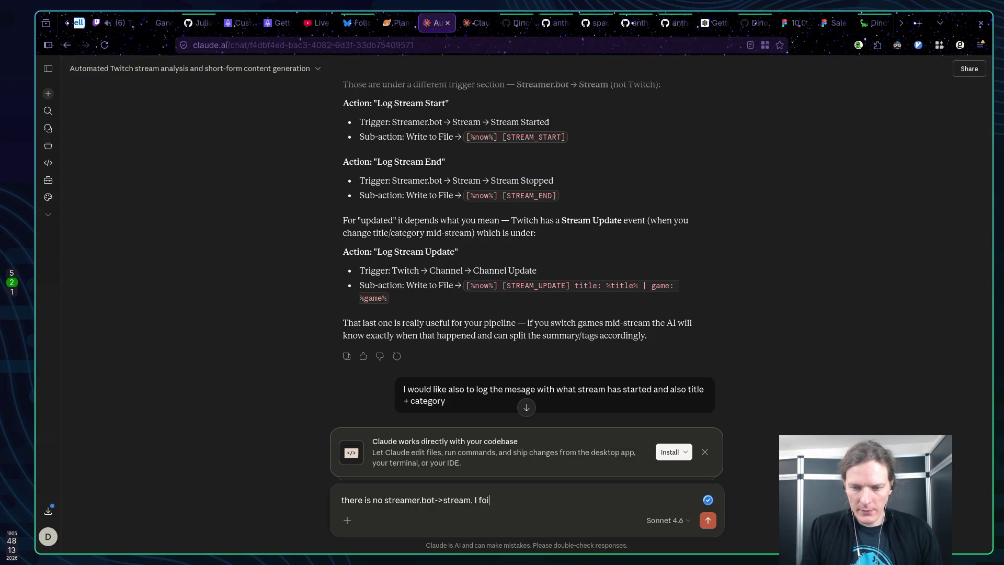
pyautogui.write('und only ')
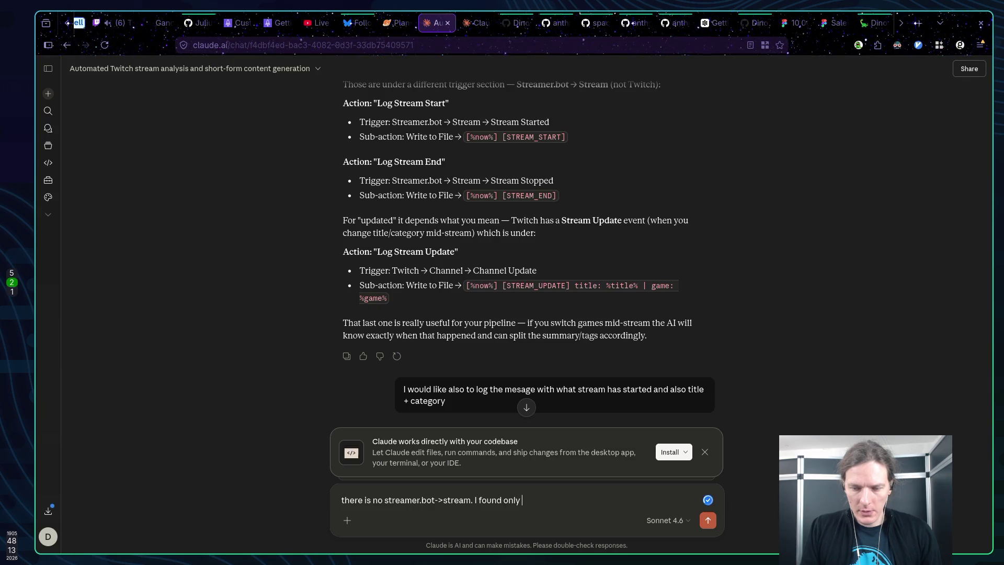
pyautogui.write('Twitch-')
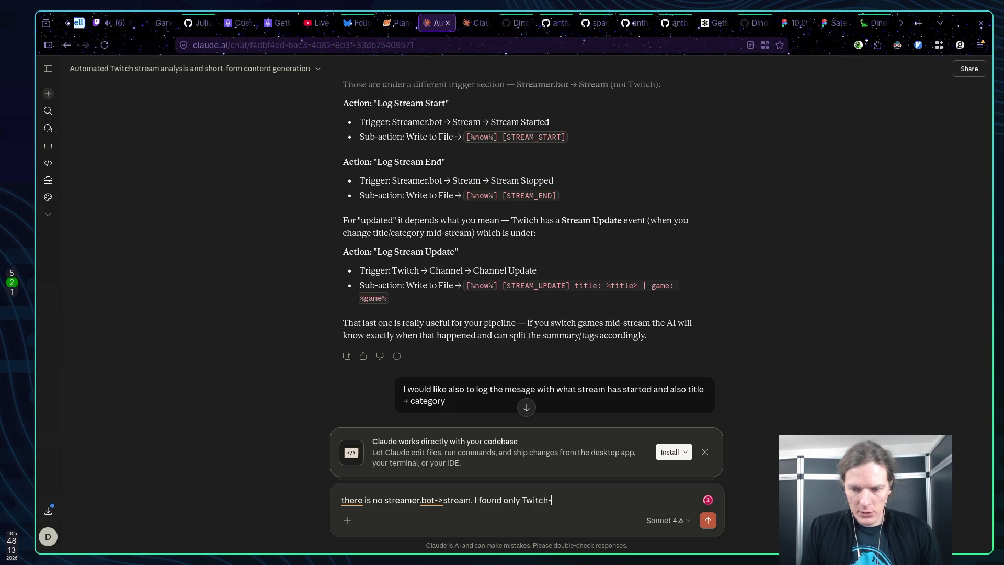
pyautogui.write('>Stream ONli')
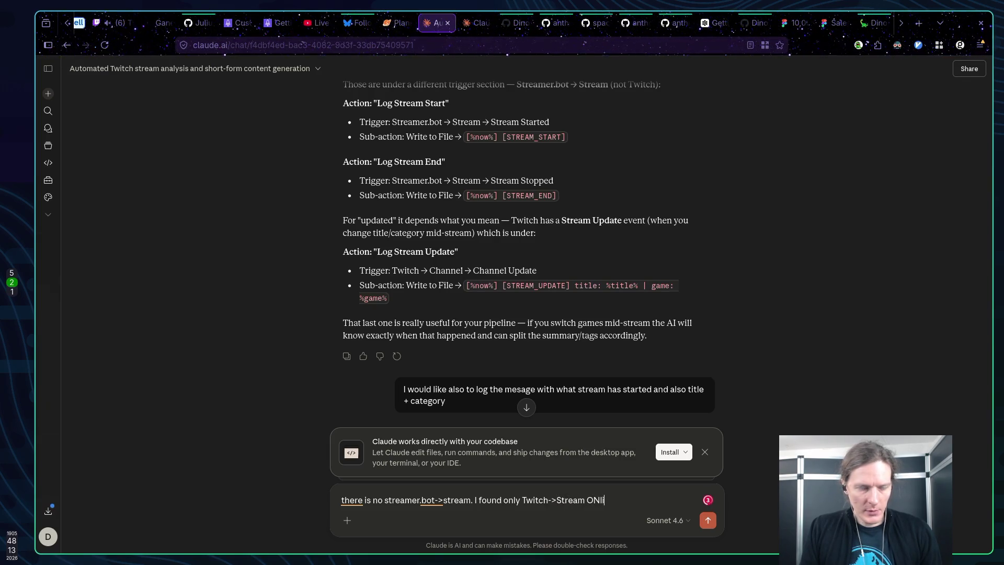
pyautogui.press('BackSpace')
pyautogui.press('BackSpace')
pyautogui.press('BackSpace')
pyautogui.write('nline')
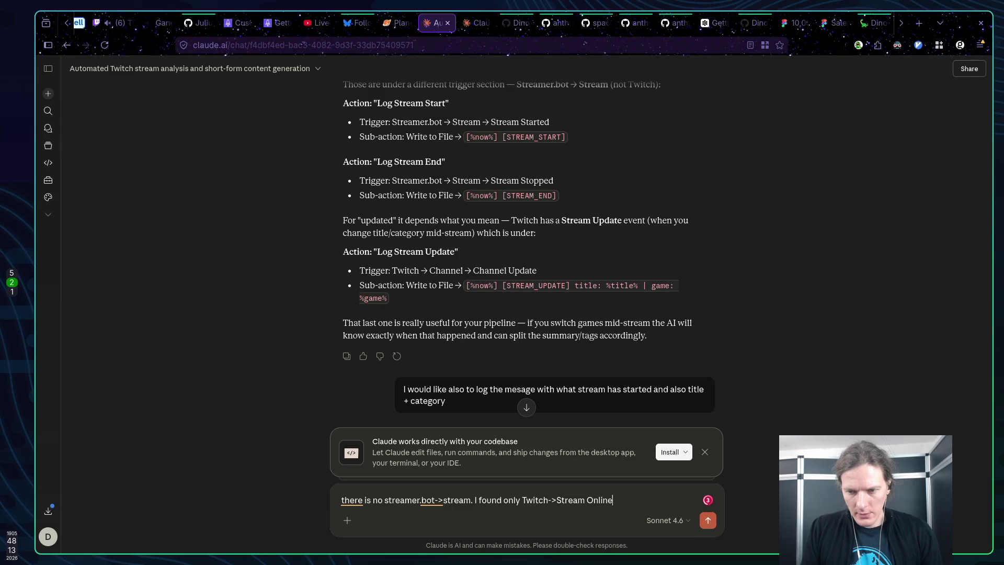
pyautogui.press('Return')
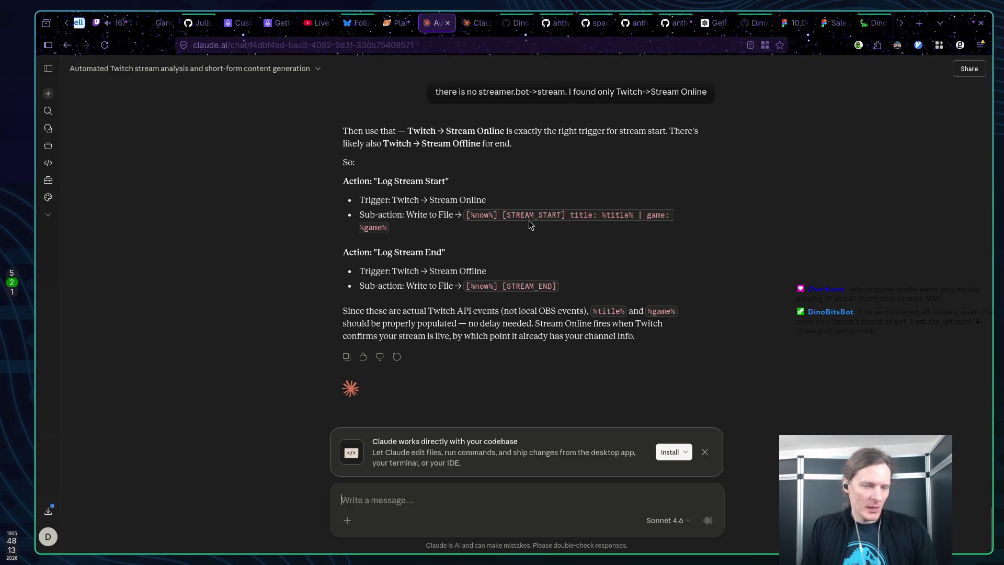
pyautogui.scroll(-1, 529, 220)
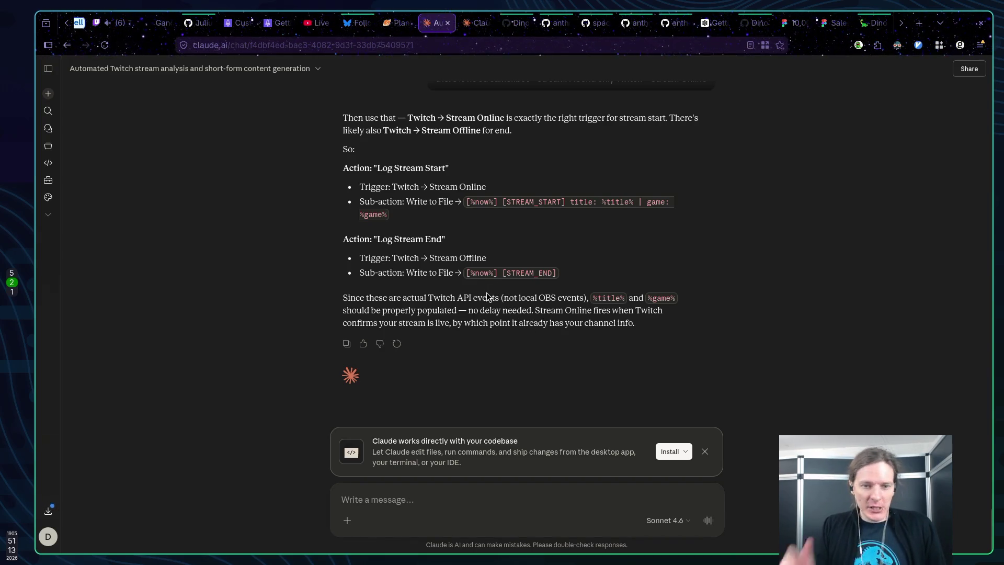
pyautogui.scroll(2, 519, 302)
# Scroll up to the earlier table pairing each event type with its Streamer.bot Twitch trigger
pyautogui.scroll(-2, 516, 308)
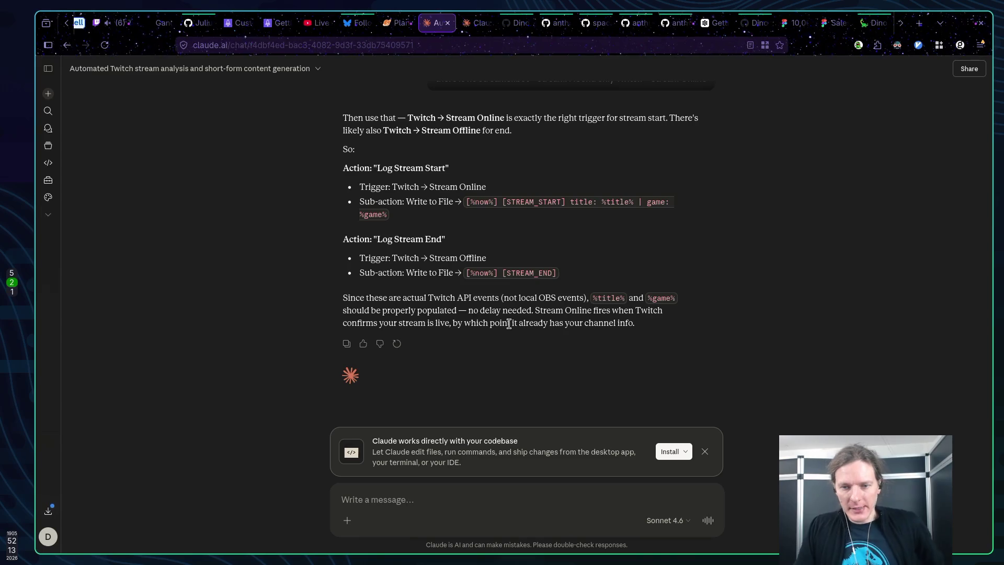
pyautogui.click(514, 487)
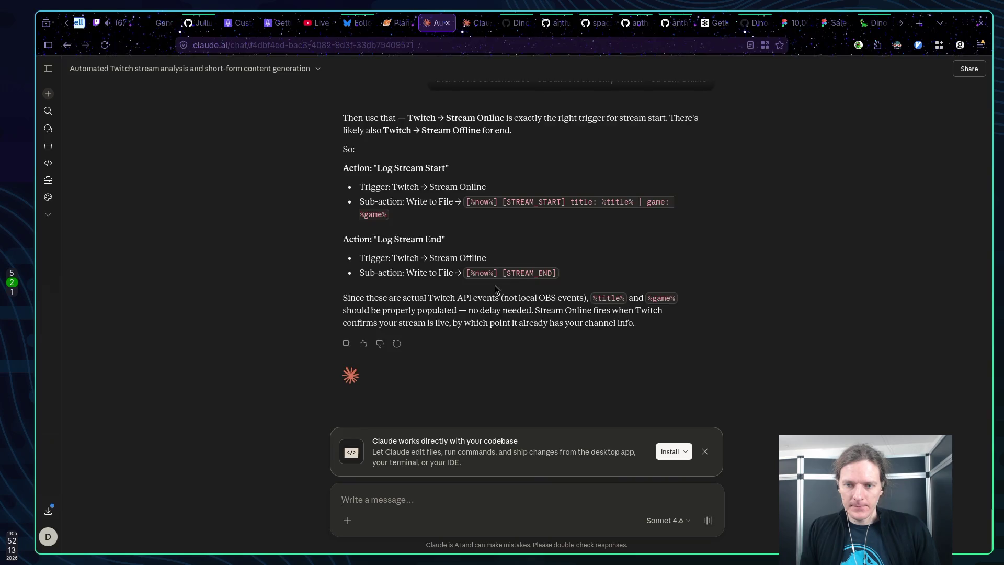
pyautogui.scroll(10, 499, 292)
pyautogui.scroll(15, 499, 292)
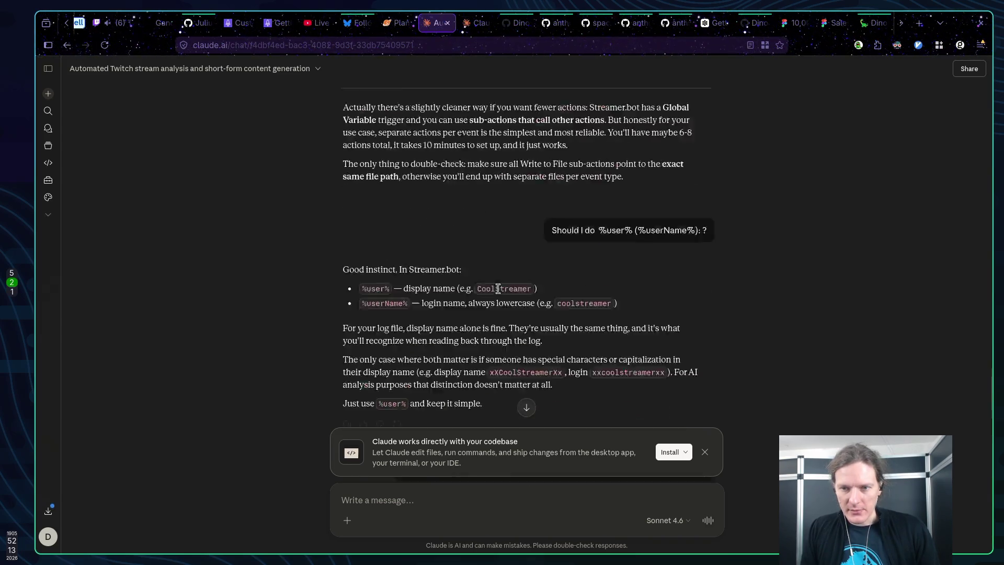
pyautogui.scroll(5, 501, 289)
pyautogui.scroll(-2, 502, 293)
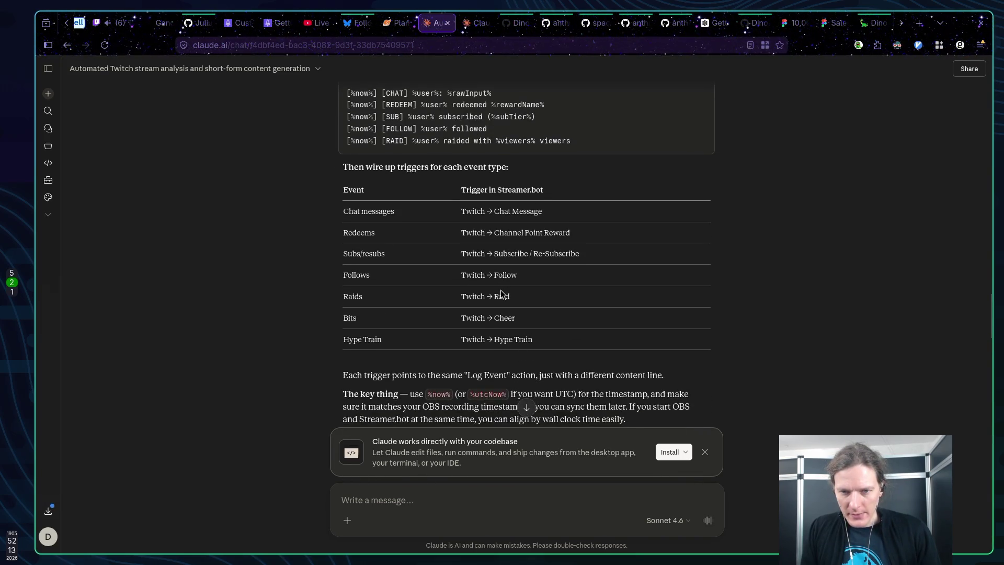
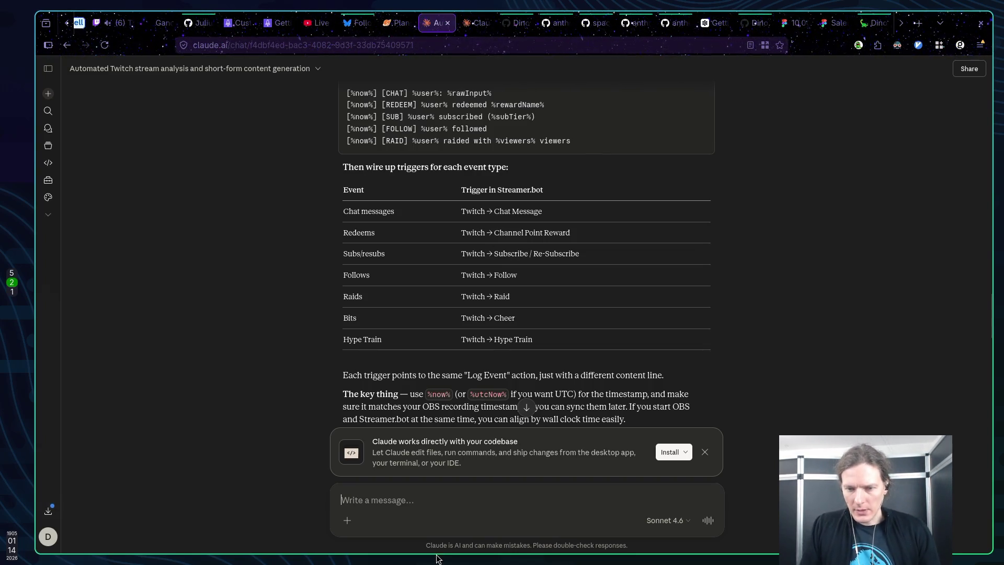
# Ask Claude 'In twitch I have gift subs, resubs, etc. how to deal with them?'
pyautogui.write('twith')
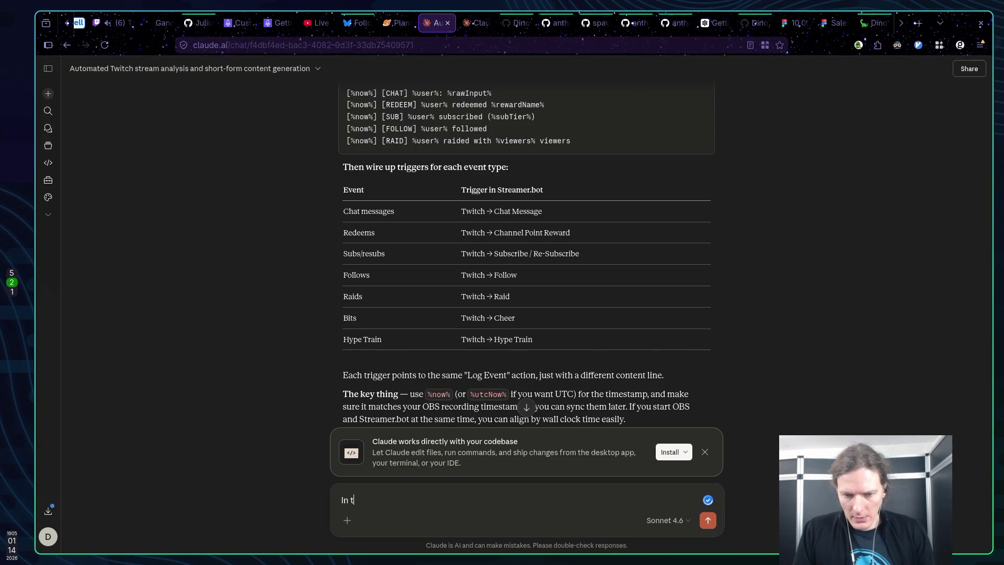
pyautogui.press('BackSpace')
pyautogui.write('ch I ga')
pyautogui.press('BackSpace')
pyautogui.press('BackSpace')
pyautogui.write('have gift,')
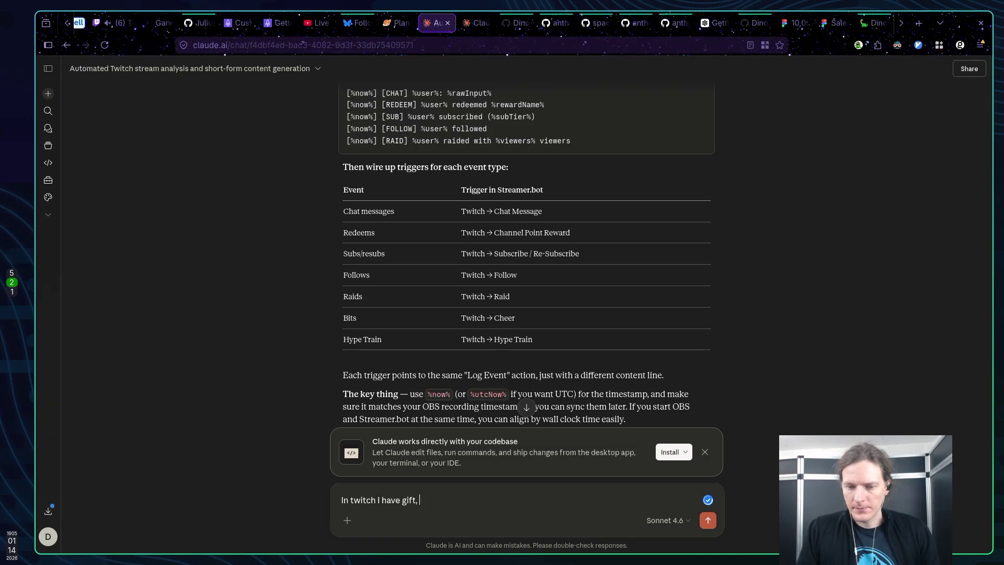
pyautogui.press('BackSpace')
pyautogui.press('BackSpace')
pyautogui.write('subs, resubs, ')
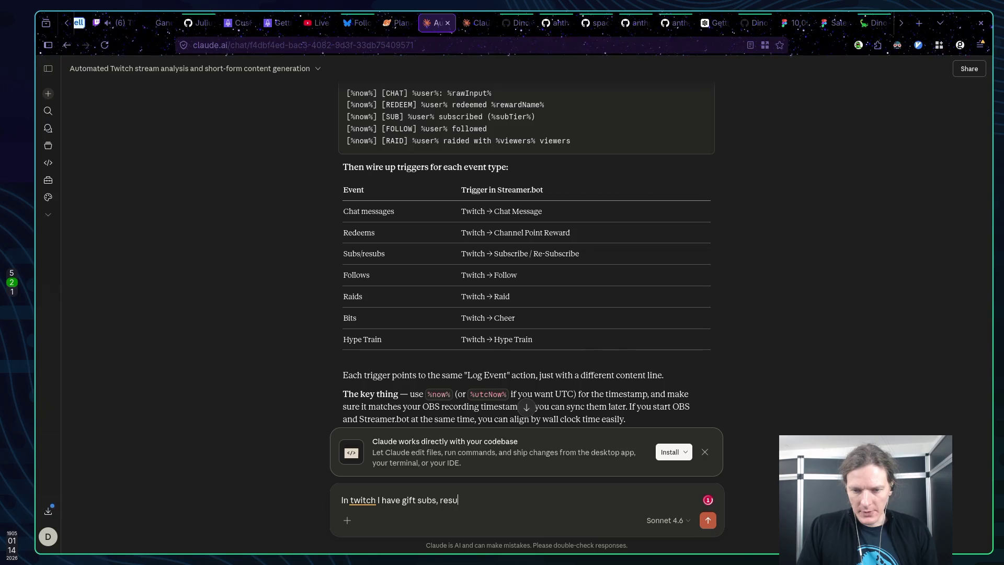
pyautogui.write('etc. ')
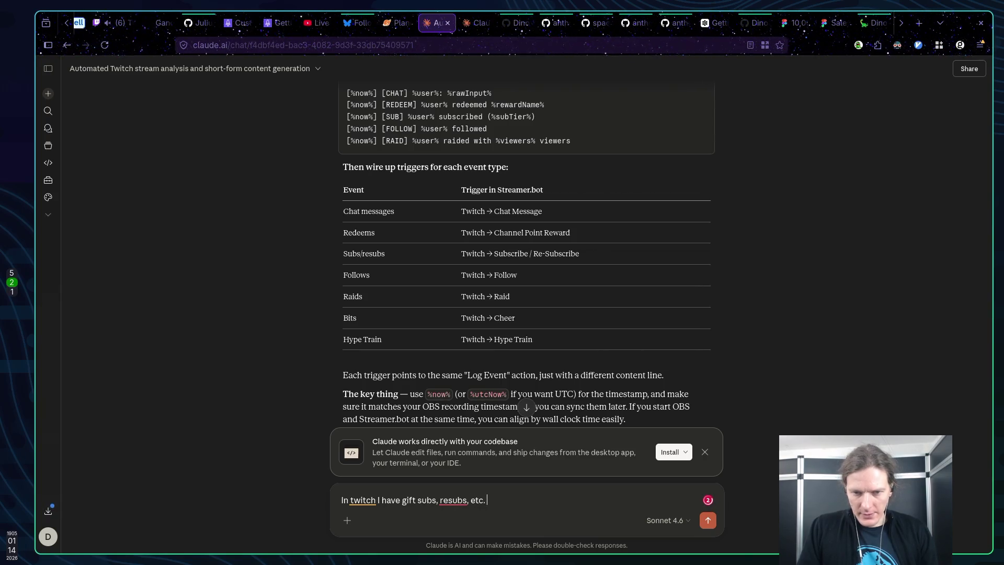
pyautogui.write('how to deal with them?')
pyautogui.press('Return')
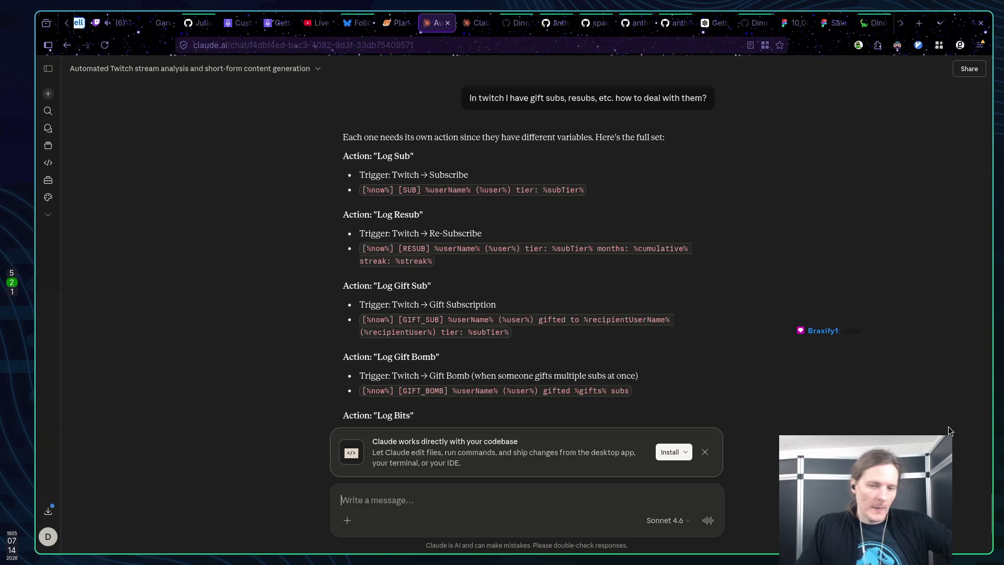
# Switch to the dinobits.com tab and go to its Assets page
pyautogui.click(874, 23)
pyautogui.click(297, 70)
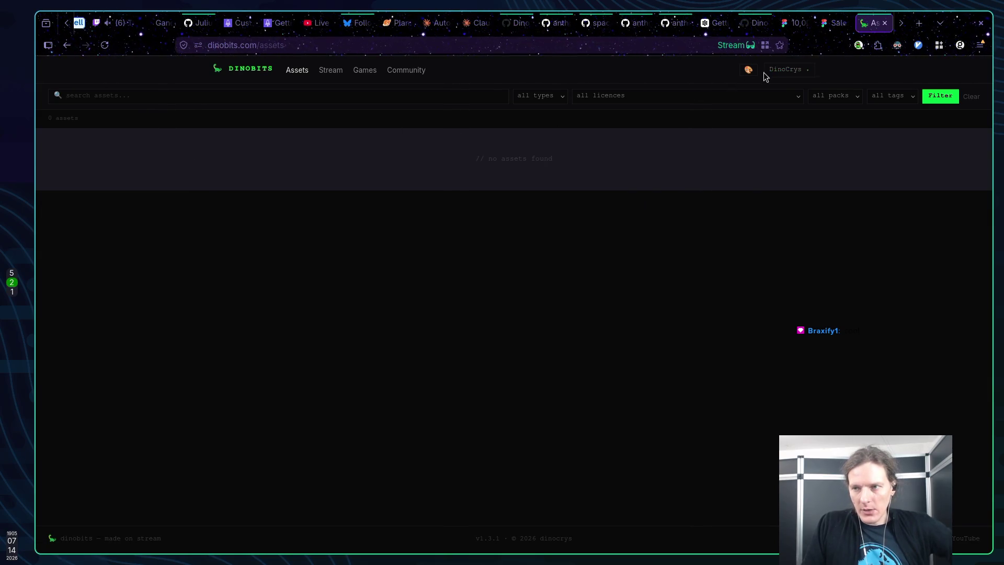
# Open the account's Profile page and select the connected Itch account text
pyautogui.click(784, 70)
pyautogui.click(758, 88)
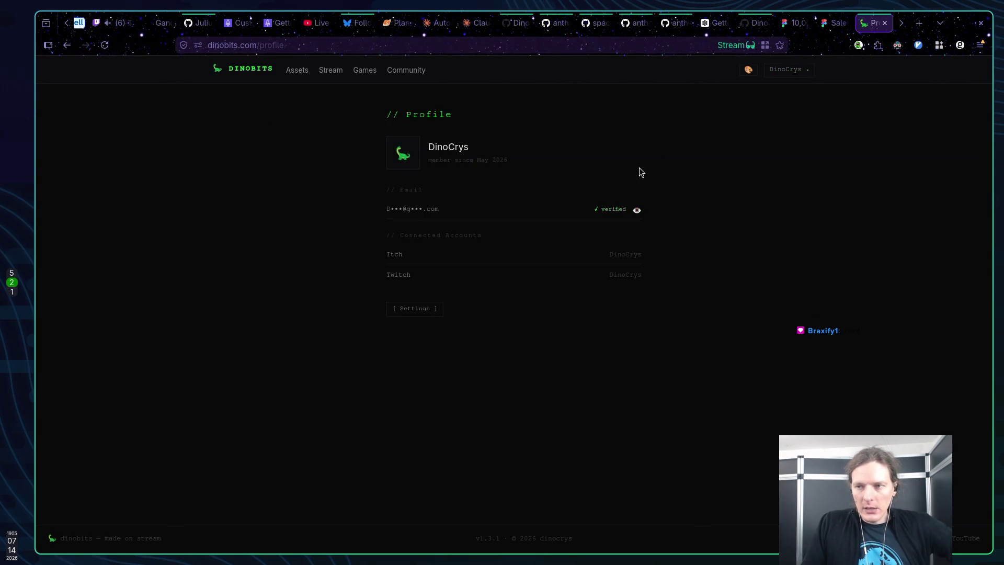
pyautogui.moveTo(369, 265)
pyautogui.mouseDown()
pyautogui.moveTo(441, 268)
pyautogui.moveTo(420, 275)
pyautogui.mouseUp()
pyautogui.click(390, 253)
pyautogui.doubleClick(390, 253)
pyautogui.click(622, 253)
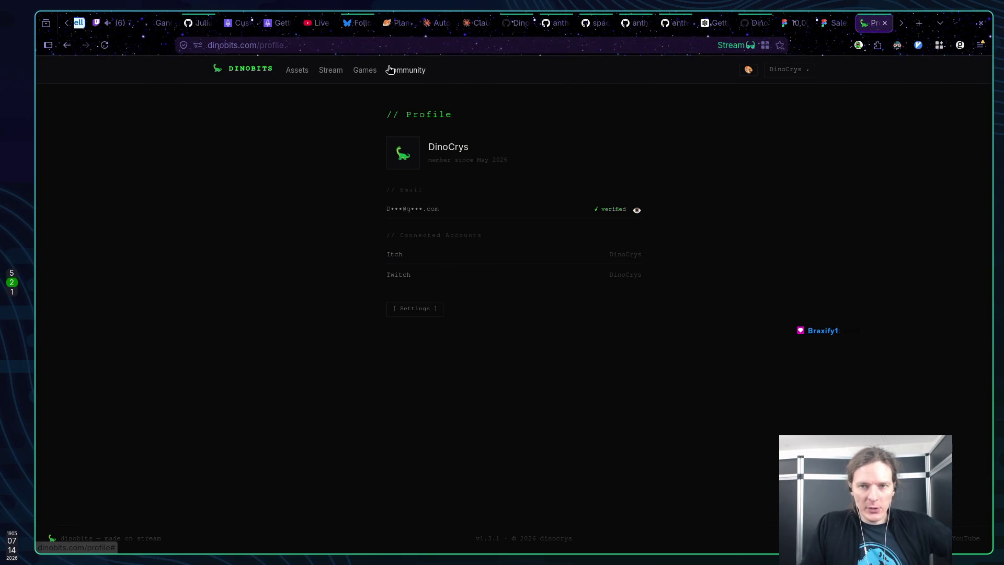
# Try the Community section, select the connected Twitch account text, then show the colour themes
pyautogui.click(410, 71)
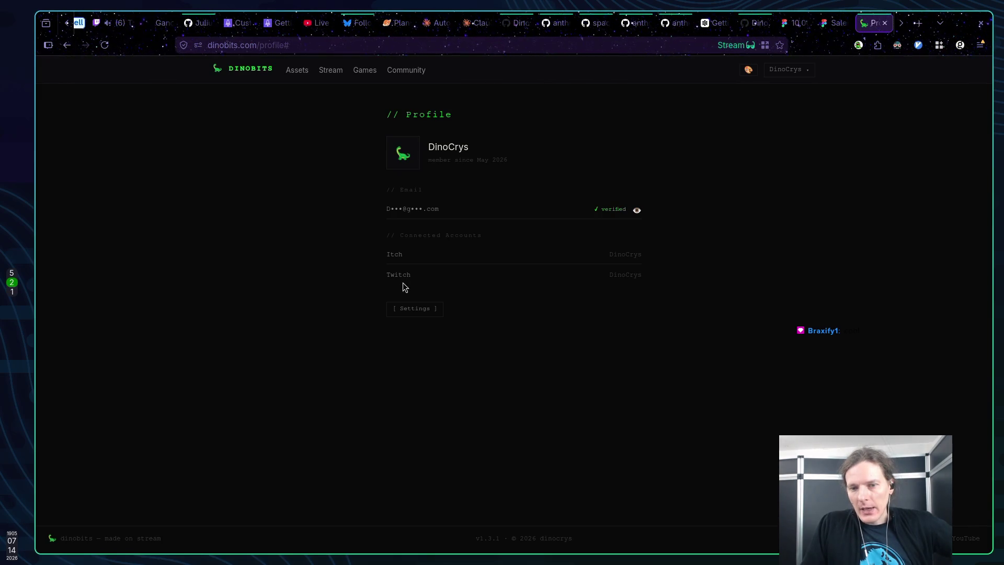
pyautogui.moveTo(394, 275); pyautogui.dragTo(645, 283)
pyautogui.click(434, 275)
pyautogui.doubleClick(441, 275)
pyautogui.click(443, 275)
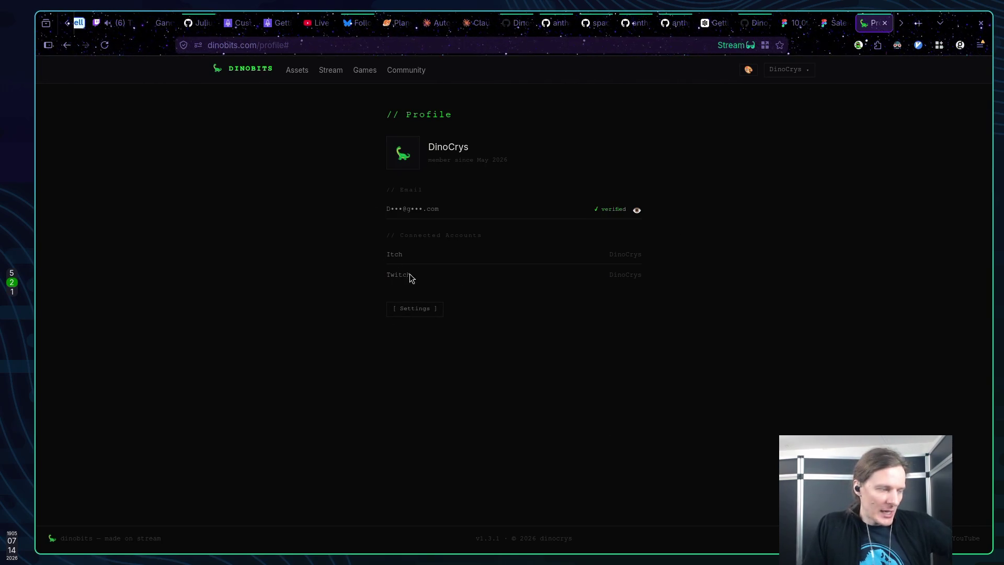
pyautogui.click(749, 70)
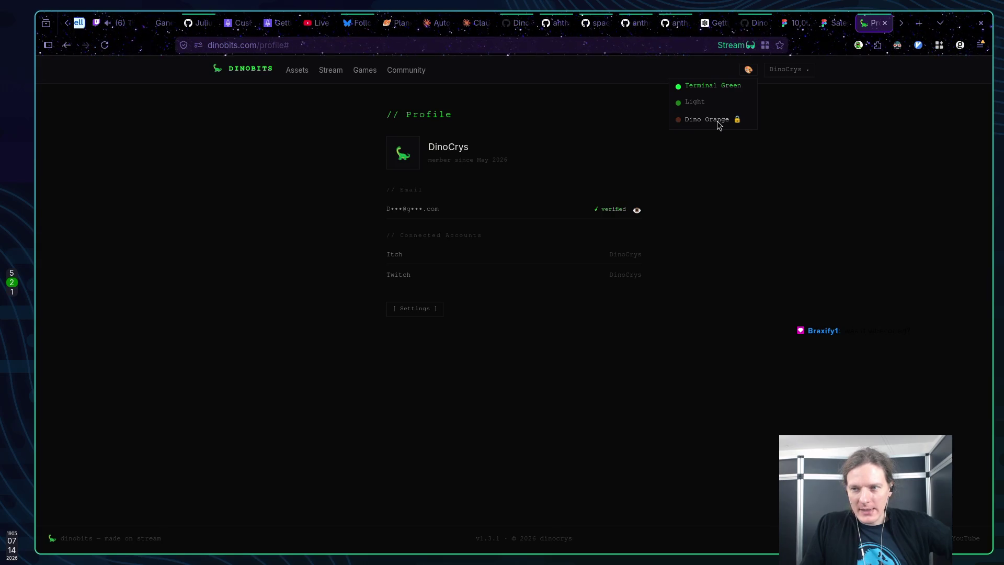
# Close the theme list keeping Terminal Green, visit the home page, then open Assets
pyautogui.click(691, 120)
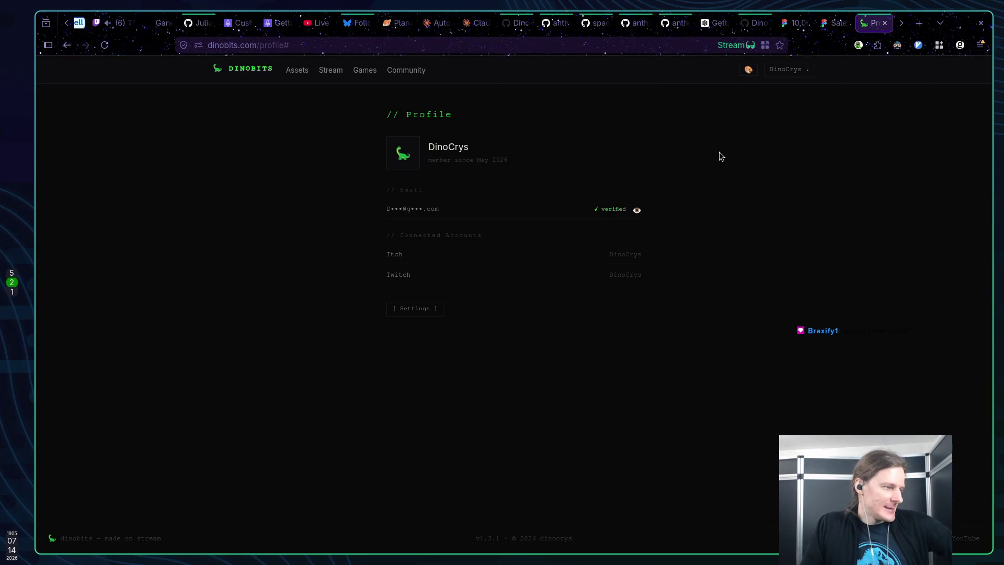
pyautogui.click(254, 69)
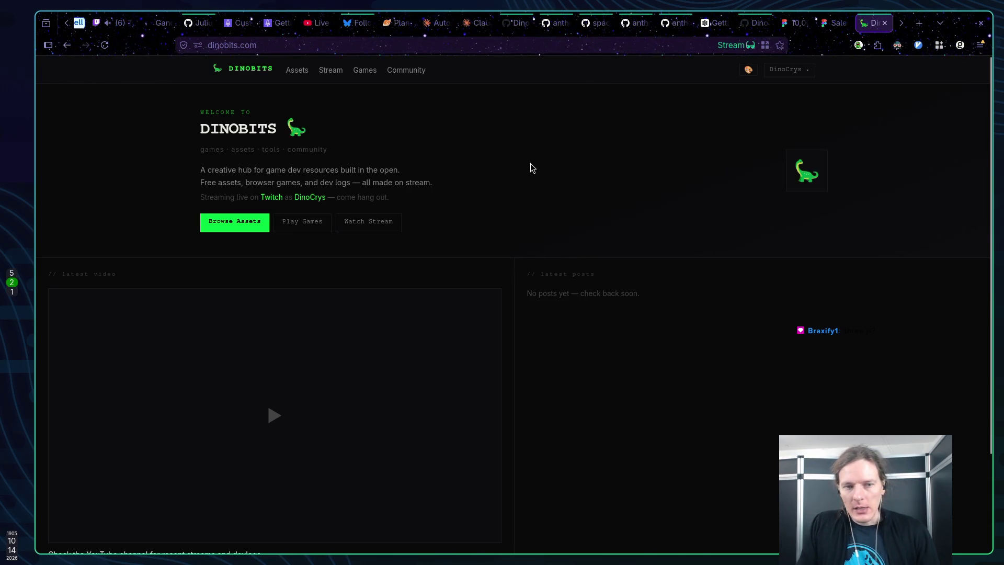
pyautogui.scroll(-2, 513, 162)
pyautogui.scroll(2, 511, 162)
pyautogui.click(297, 70)
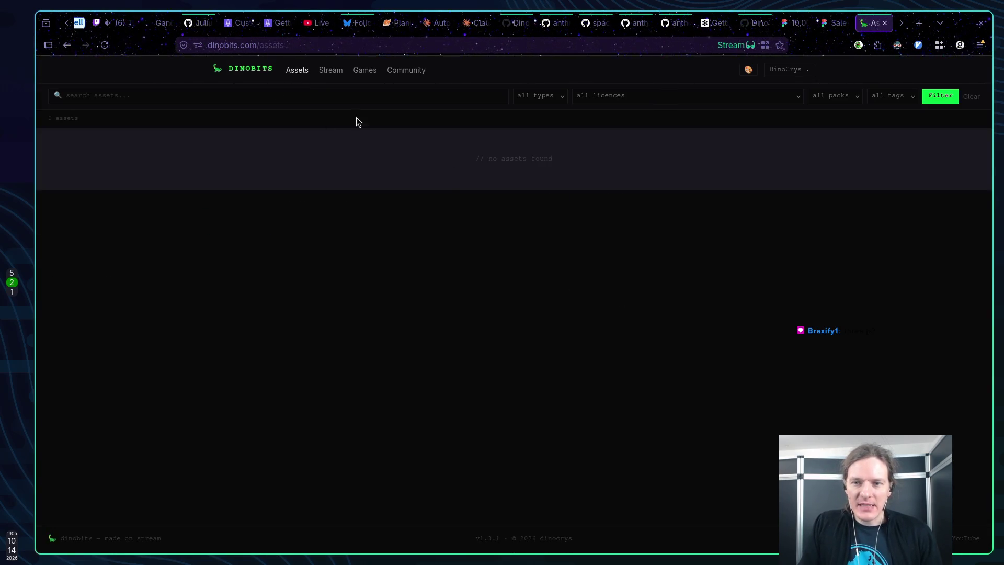
# Search the assets for 'space', return to the home page, then switch to Twitch chat
pyautogui.click(199, 92)
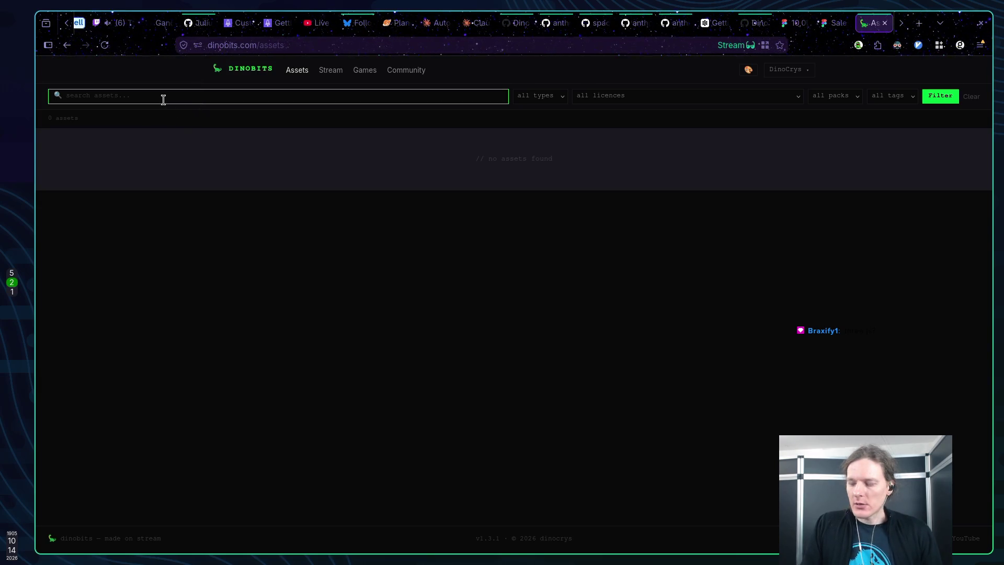
pyautogui.write('space')
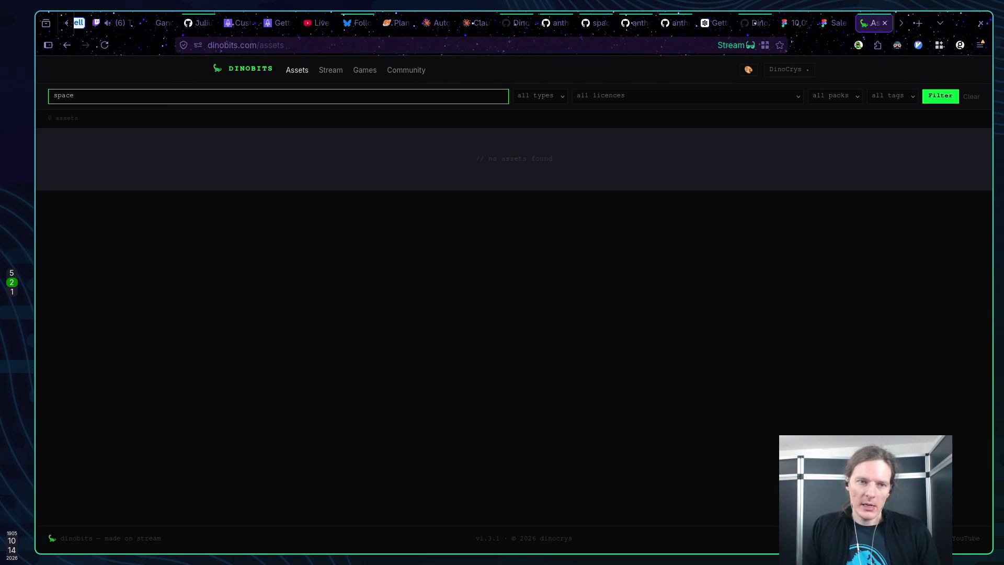
pyautogui.click(227, 203)
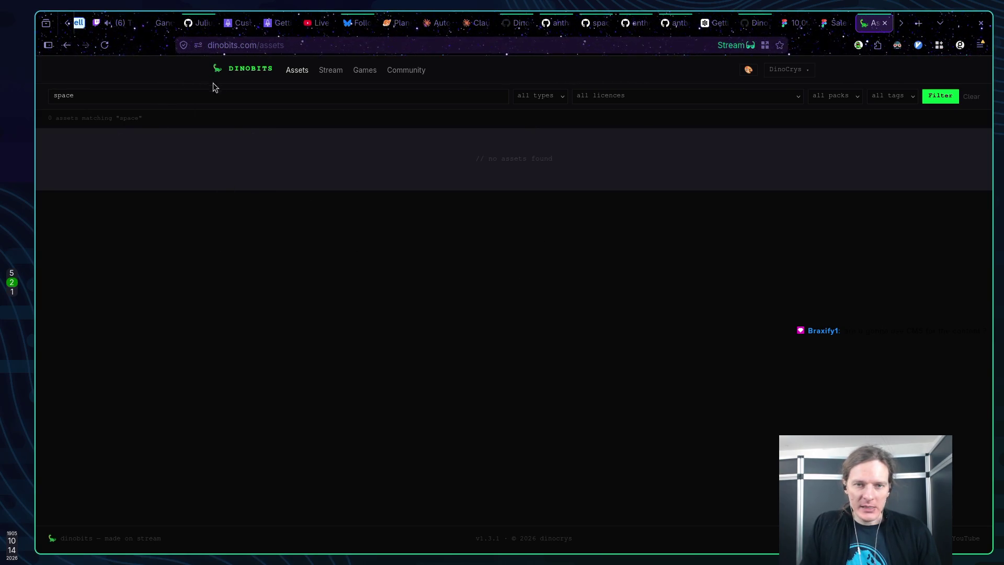
pyautogui.click(255, 79)
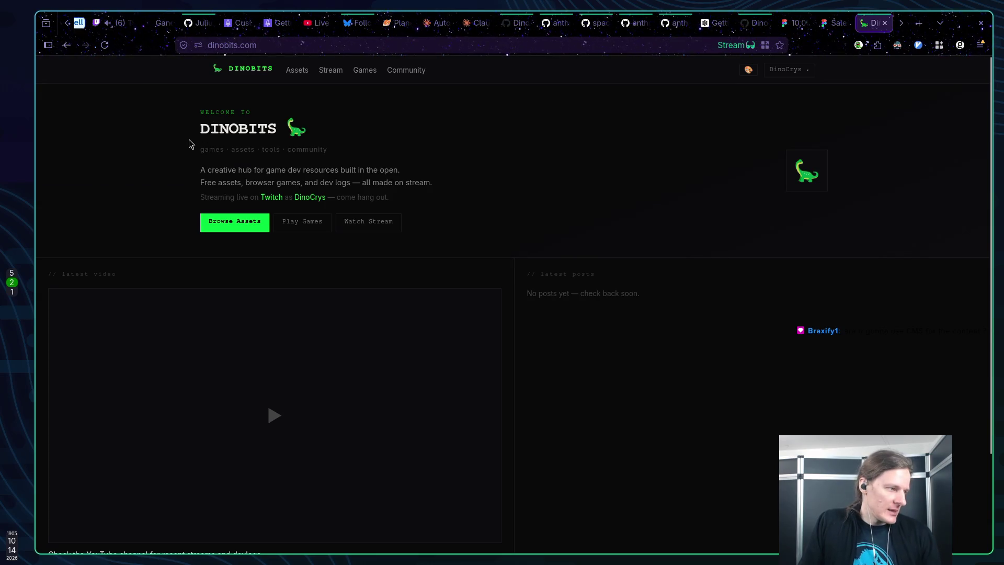
pyautogui.hotkey('ctrl', 'Tab')
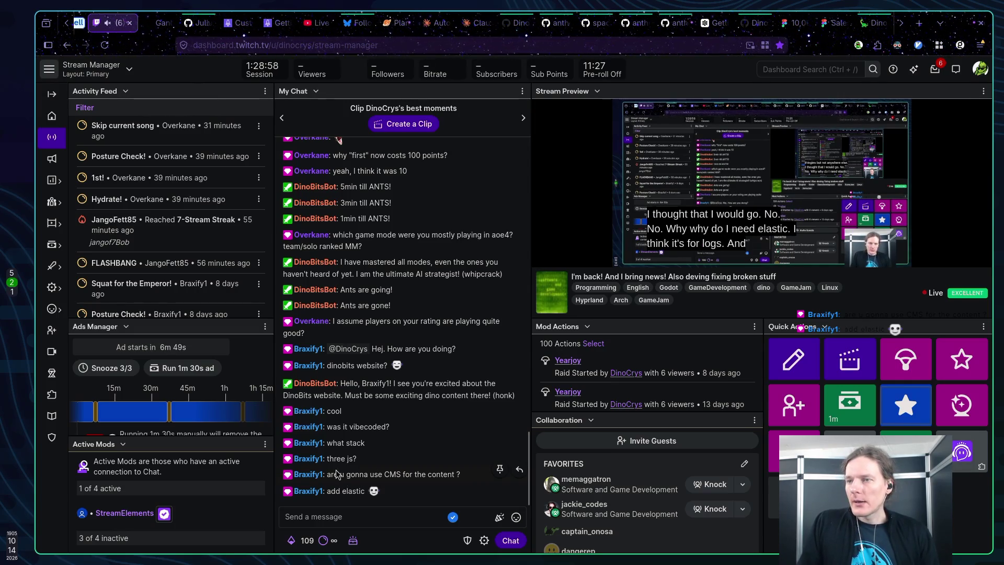
pyautogui.click(867, 24)
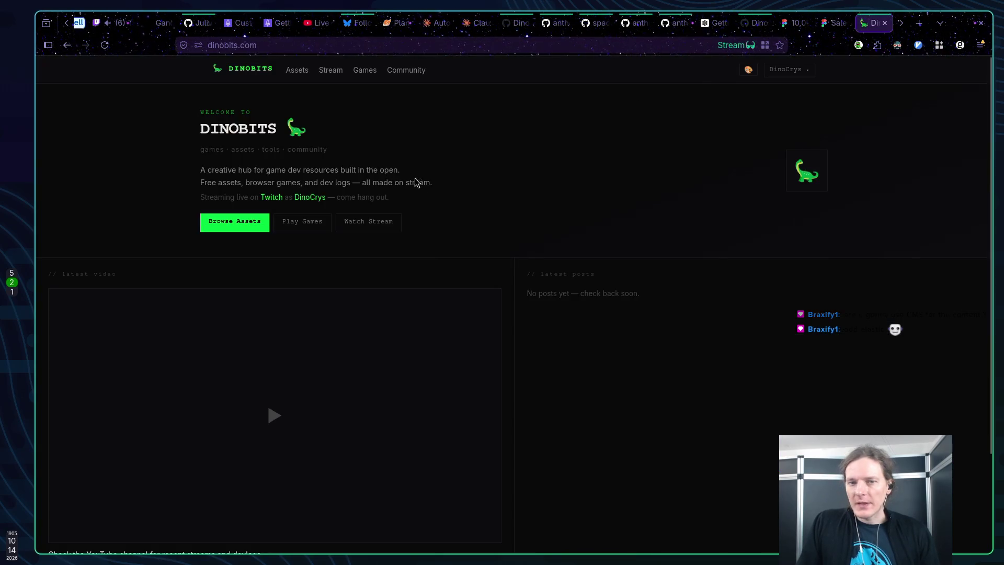
pyautogui.click(295, 70)
pyautogui.click(544, 96)
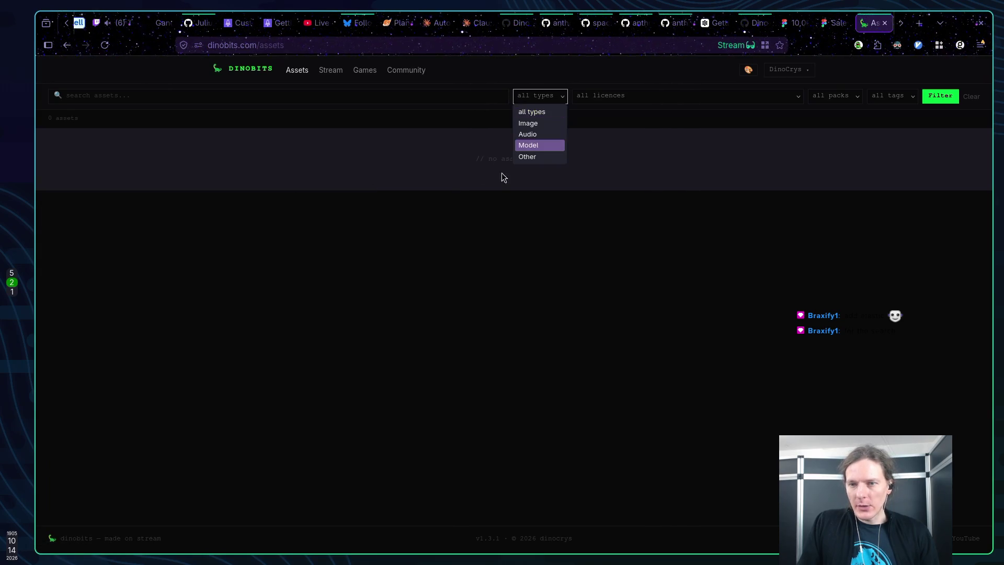
pyautogui.click(539, 111)
pyautogui.click(612, 97)
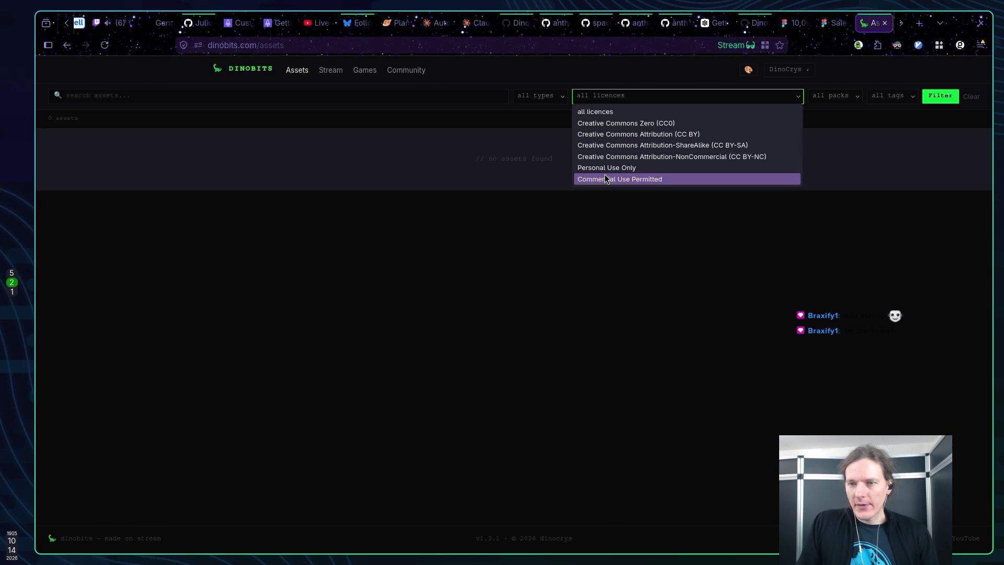
pyautogui.click(629, 115)
pyautogui.click(623, 96)
pyautogui.click(616, 124)
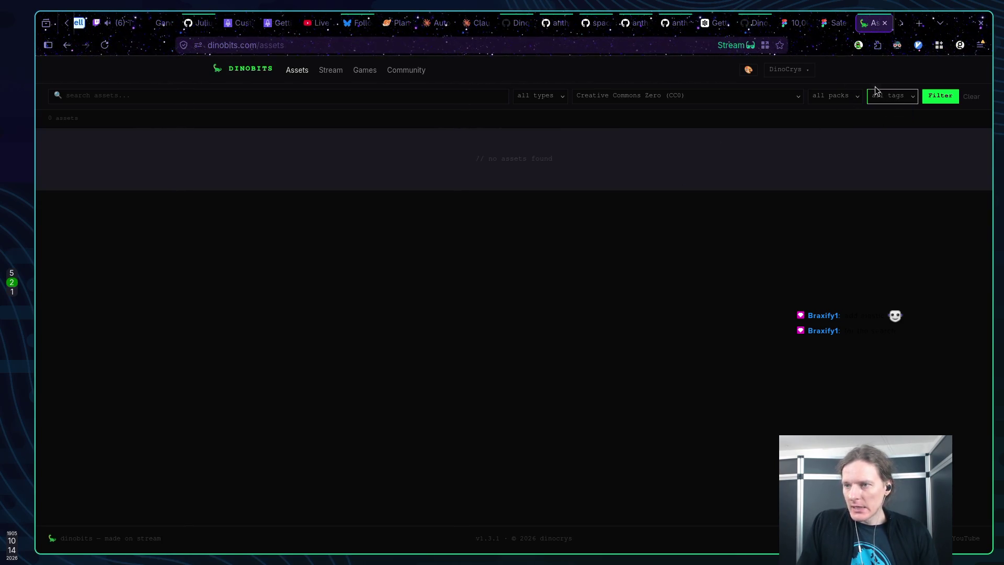
pyautogui.click(217, 99)
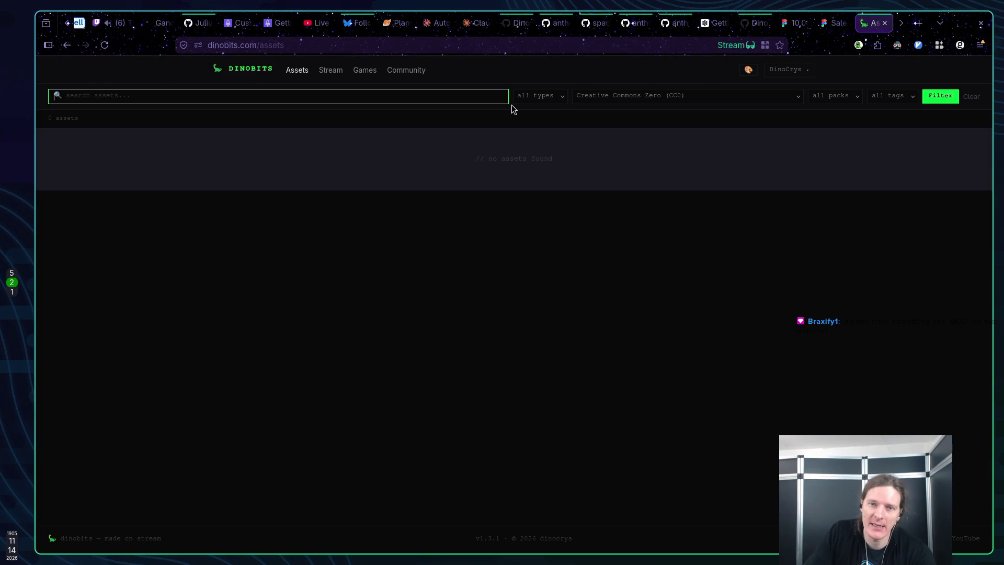
pyautogui.click(255, 74)
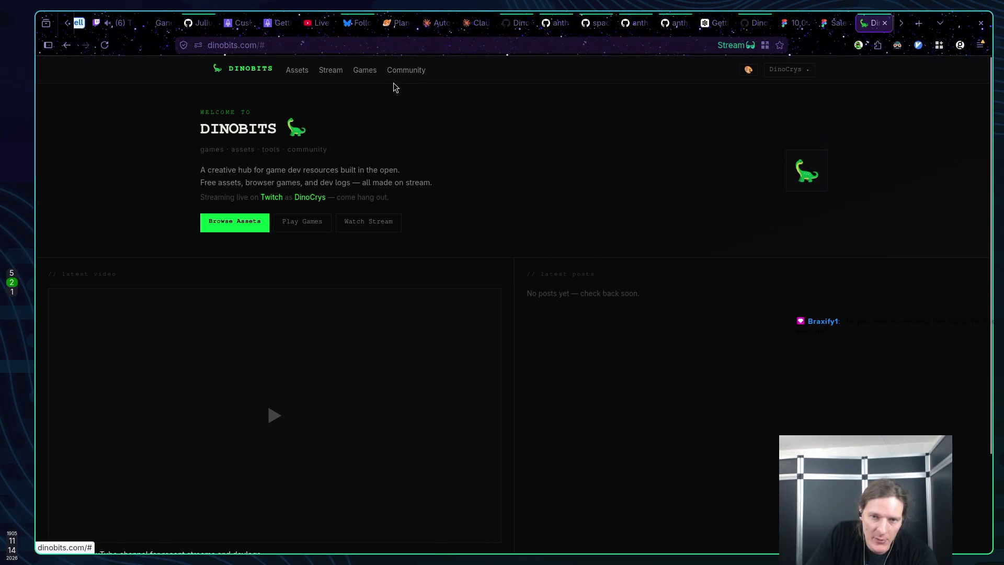
# Review the DinoCrys profile and colour themes, return home, then switch to Twitch Stream Manager
pyautogui.click(748, 69)
pyautogui.click(813, 70)
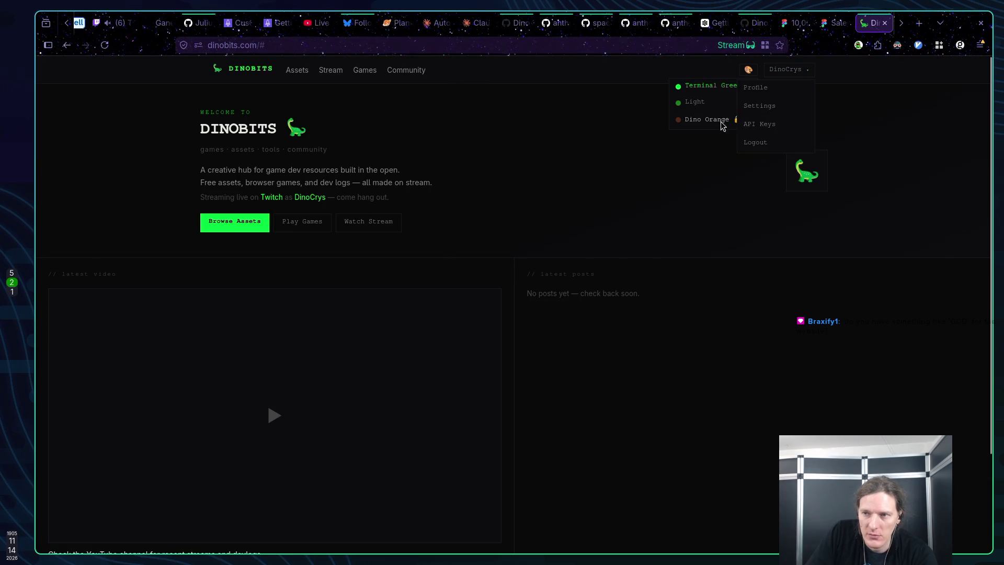
pyautogui.click(767, 93)
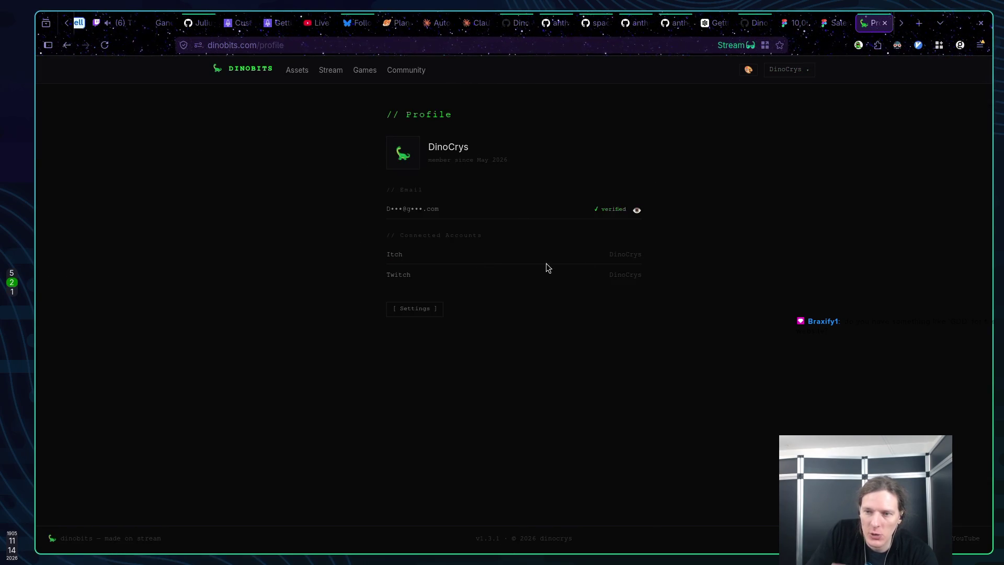
pyautogui.click(748, 70)
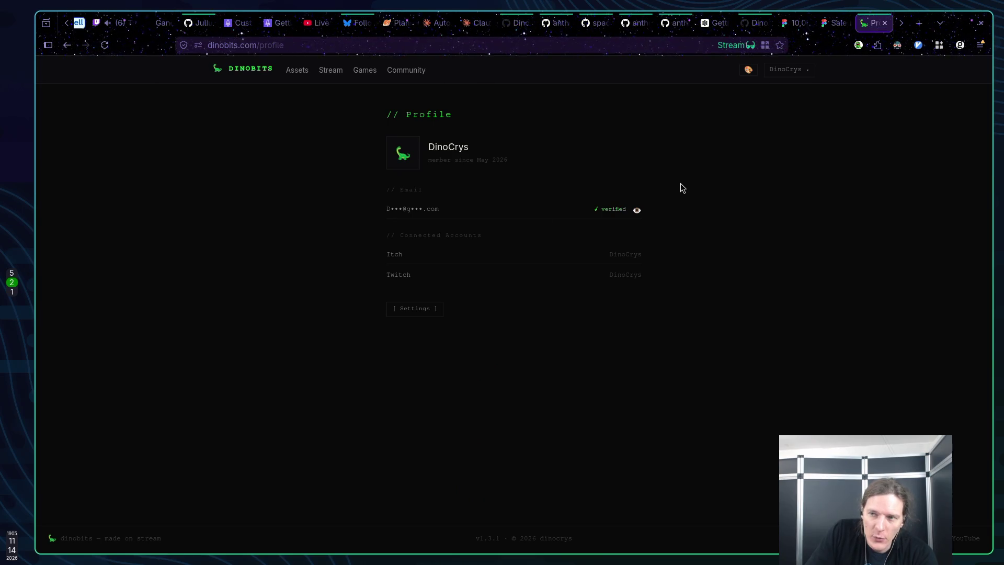
pyautogui.click(441, 278)
pyautogui.click(746, 72)
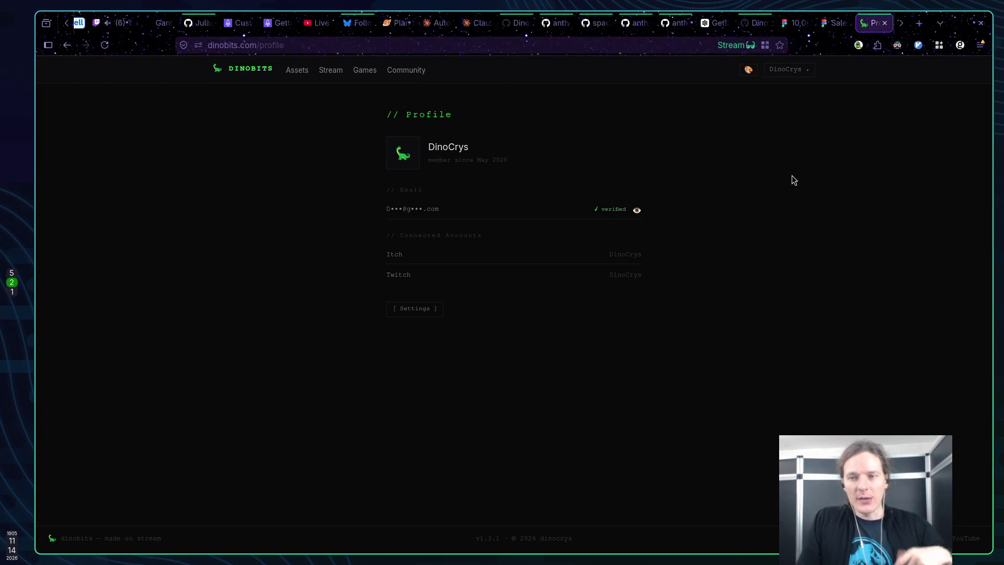
pyautogui.click(787, 70)
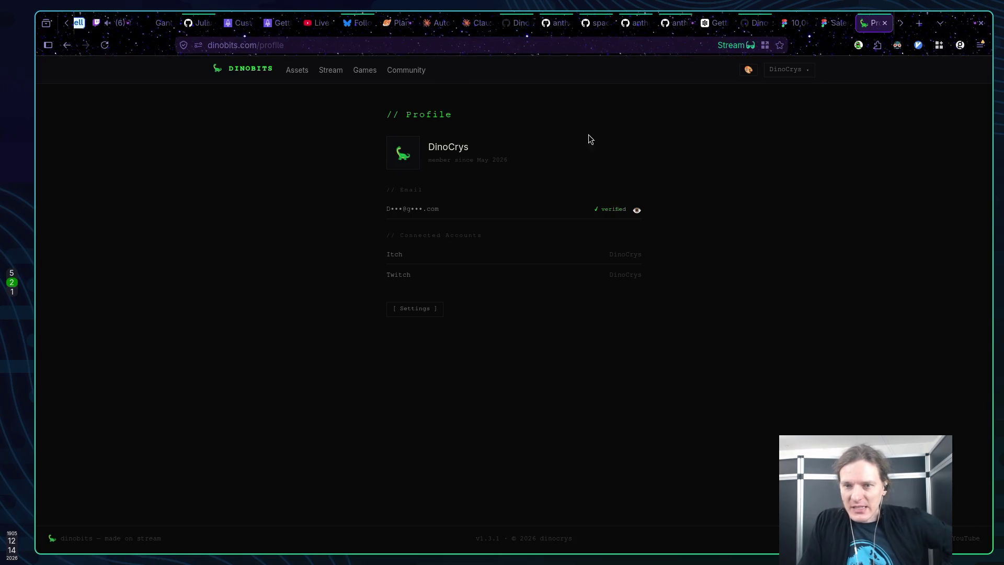
pyautogui.click(233, 67)
pyautogui.click(132, 24)
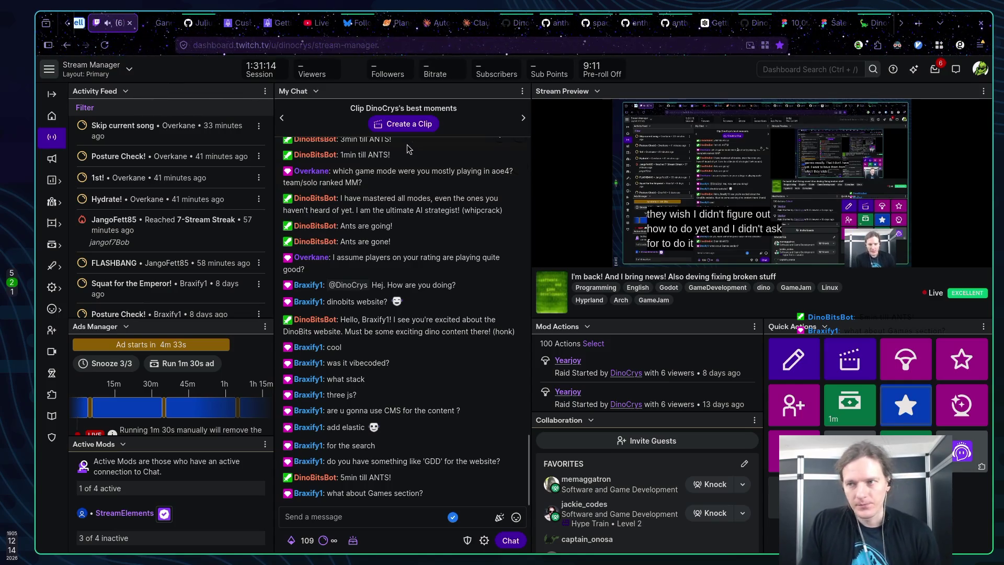
# Back on the Dinobits home page, scroll through its sections and try the Watch Stream link
pyautogui.hotkey('ctrl', '9')
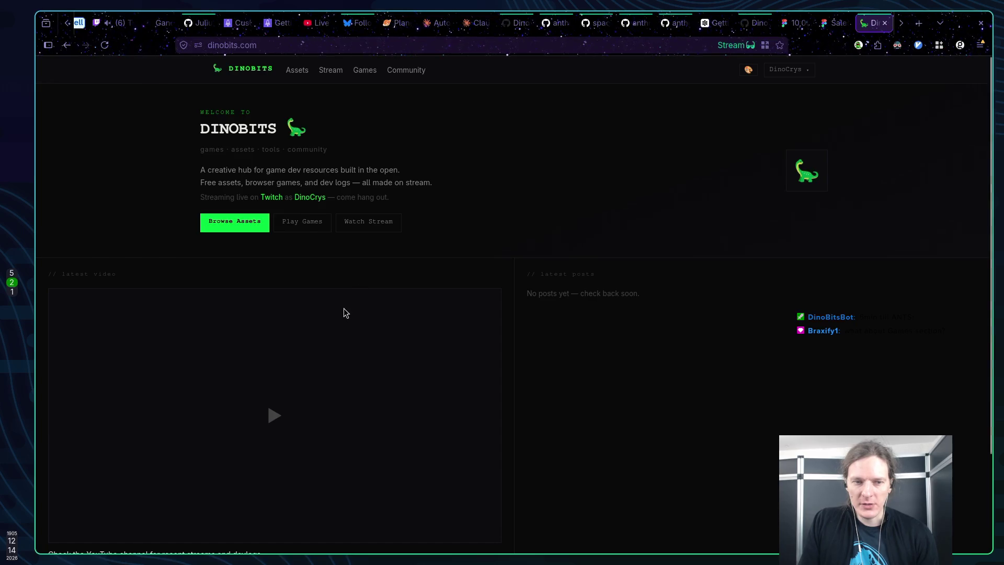
pyautogui.scroll(-3, 345, 313)
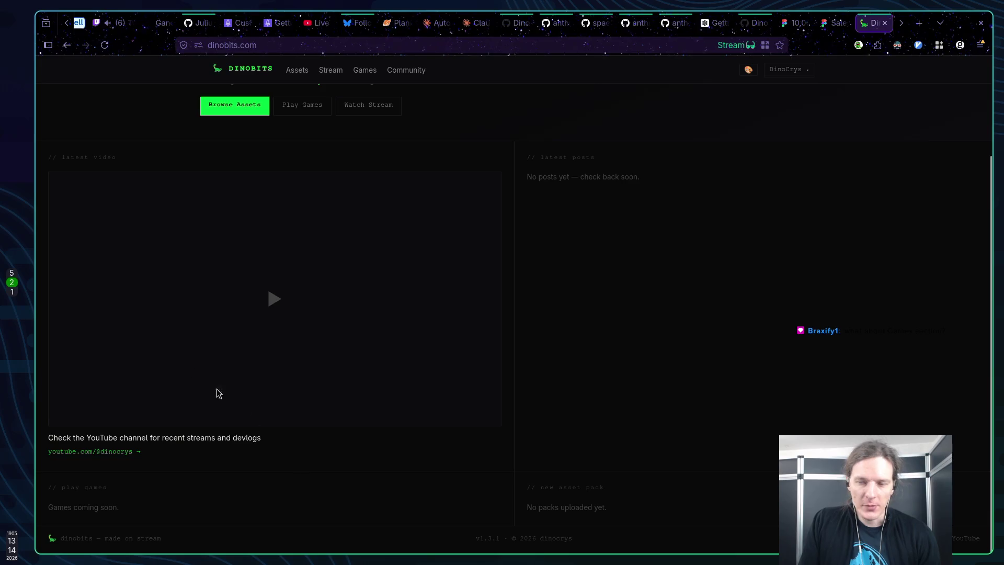
pyautogui.scroll(3, 434, 339)
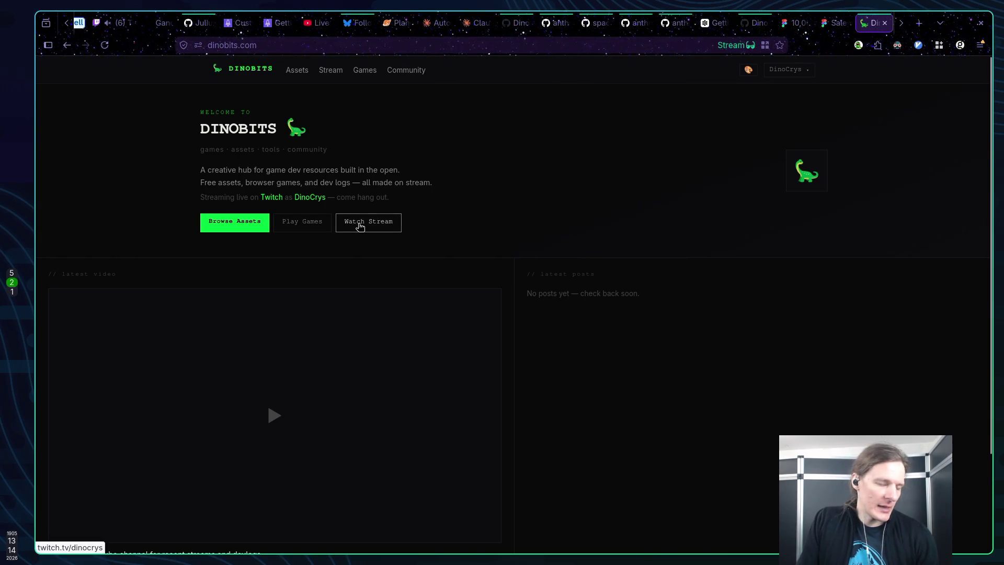
pyautogui.click(383, 222)
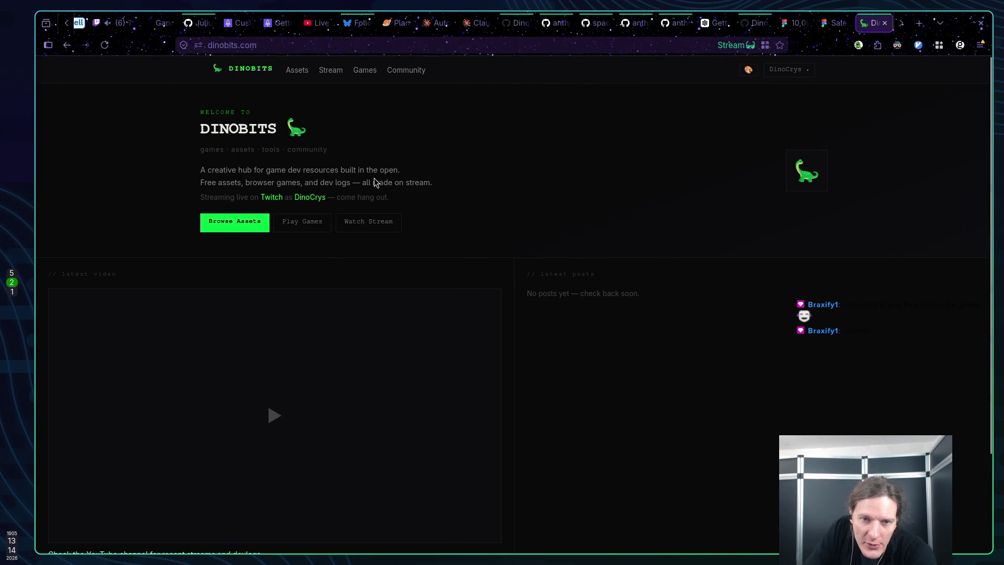
# Select the whole 'Streaming live on Twitch' line in the welcome section
pyautogui.moveTo(200, 197)
pyautogui.mouseDown()
pyautogui.moveTo(420, 202)
pyautogui.moveTo(202, 197)
pyautogui.mouseUp()
pyautogui.click(419, 201)
pyautogui.click(224, 180)
pyautogui.tripleClick(226, 193)
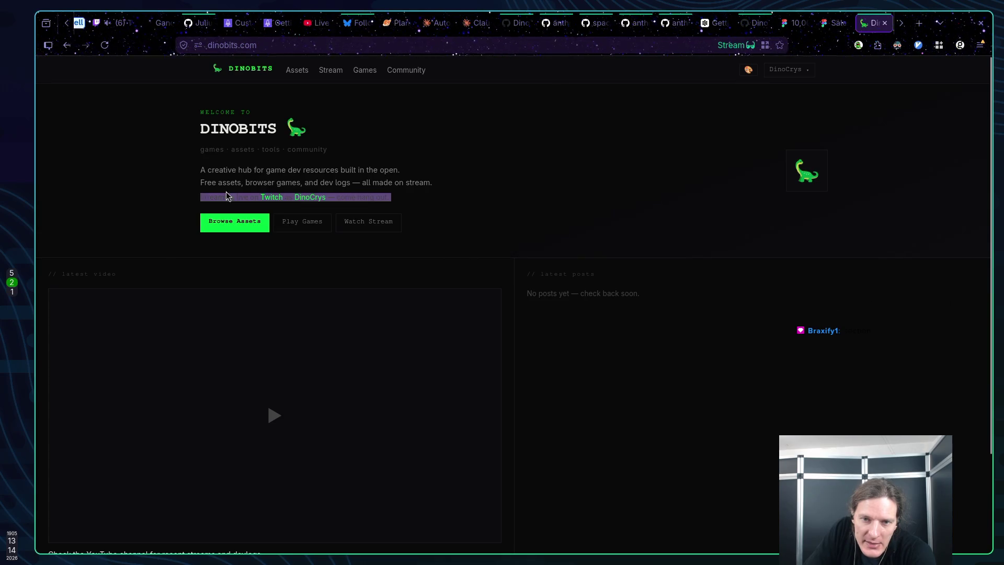